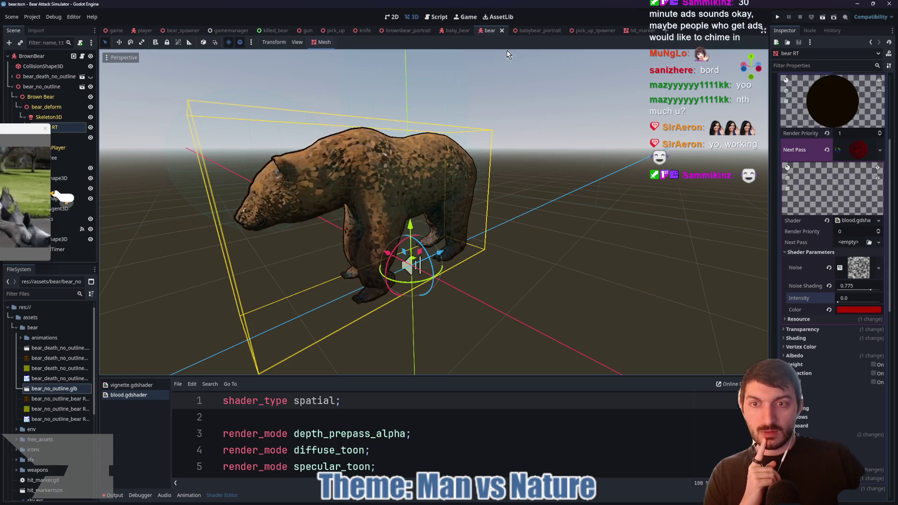
Switch to the game scene tab and run the project with F5.
click(113, 30)
key(F5)
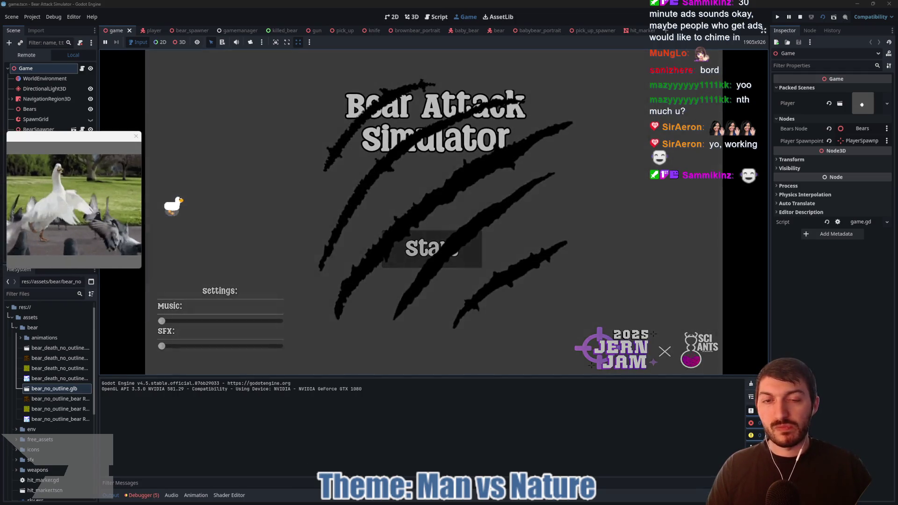
Walk the player across the park toward the pond and cabin, then strike the bear with the knife.
key(w)
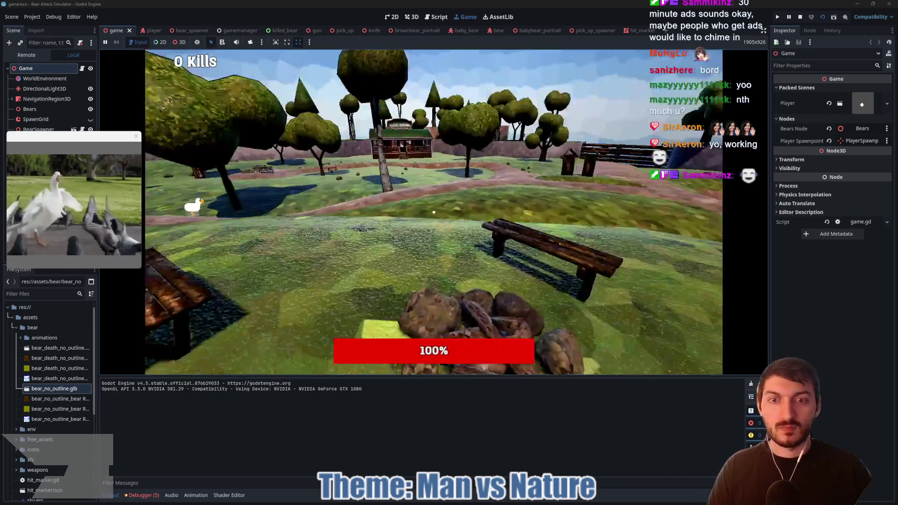
key(w)
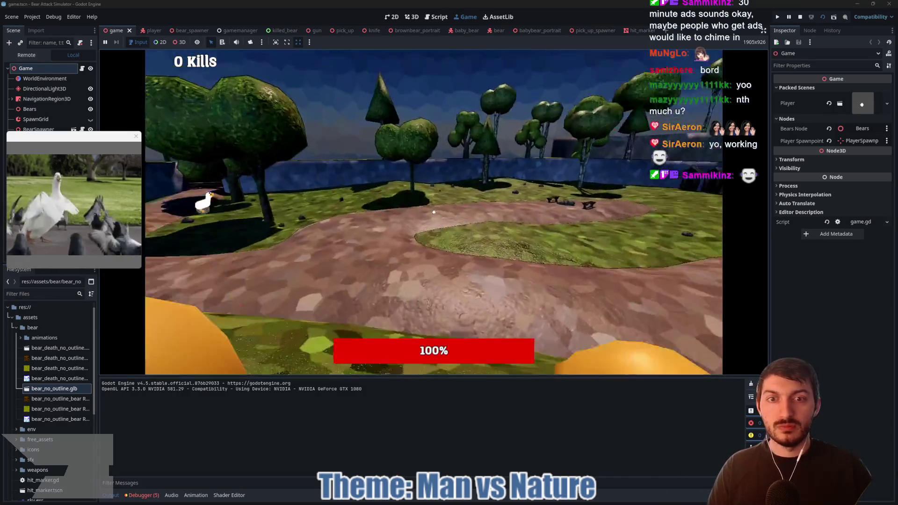
key(w)
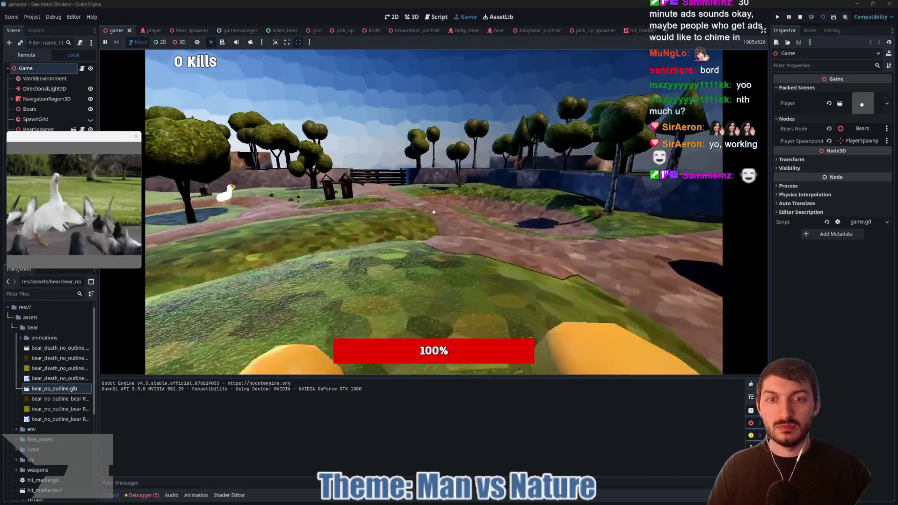
key(w)
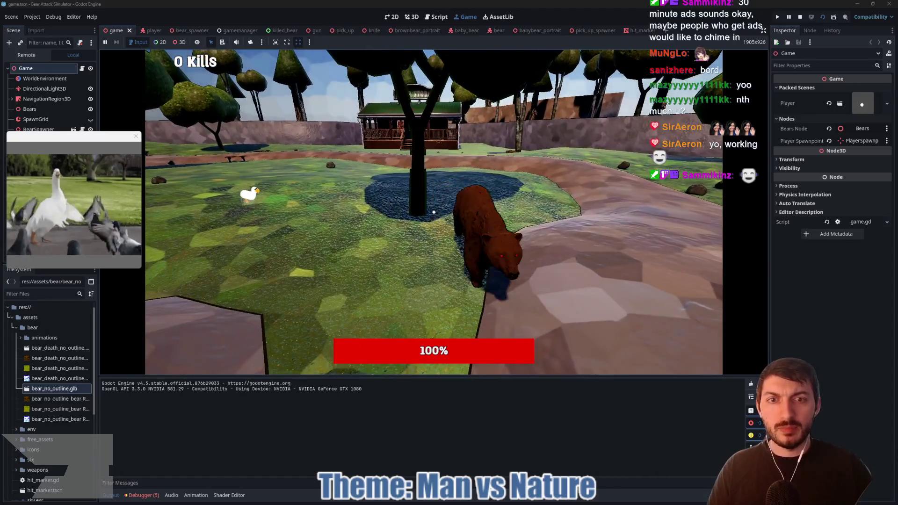
click(433, 212)
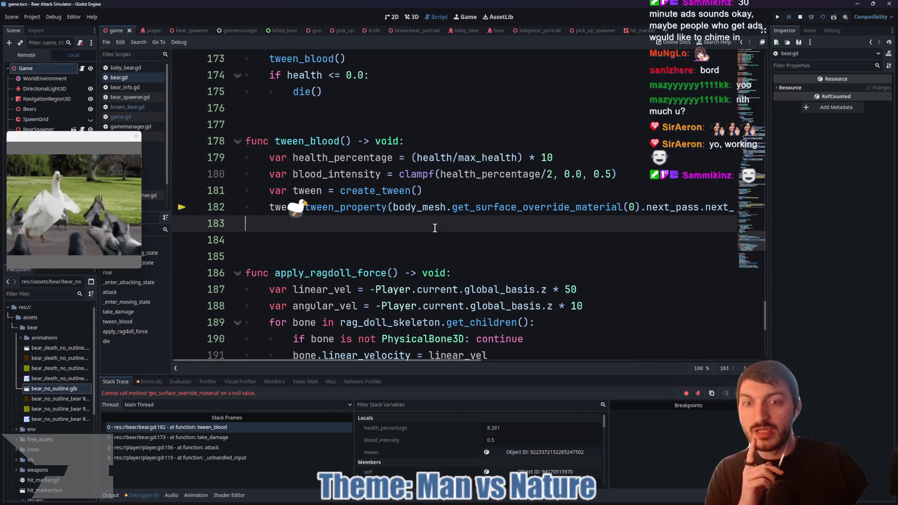
Stop the game and set the BrownBear's Body Mesh to the bear RT node.
click(800, 17)
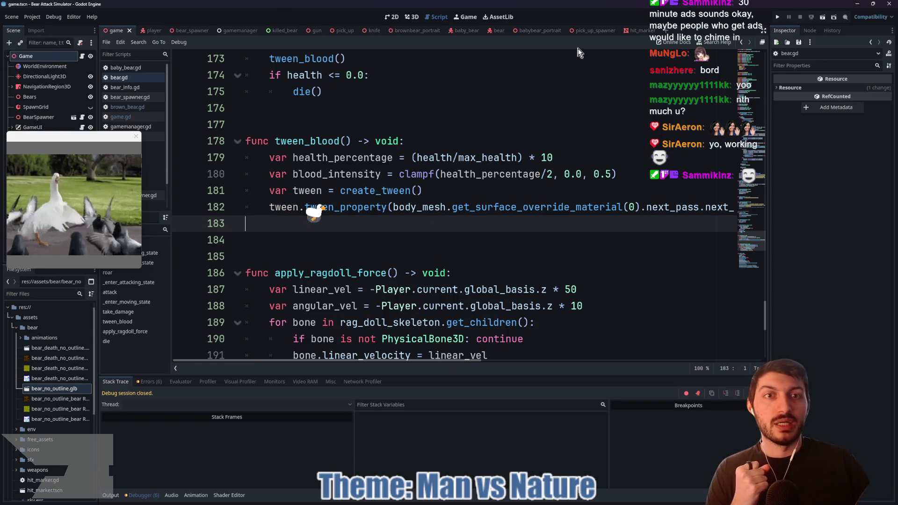
click(497, 31)
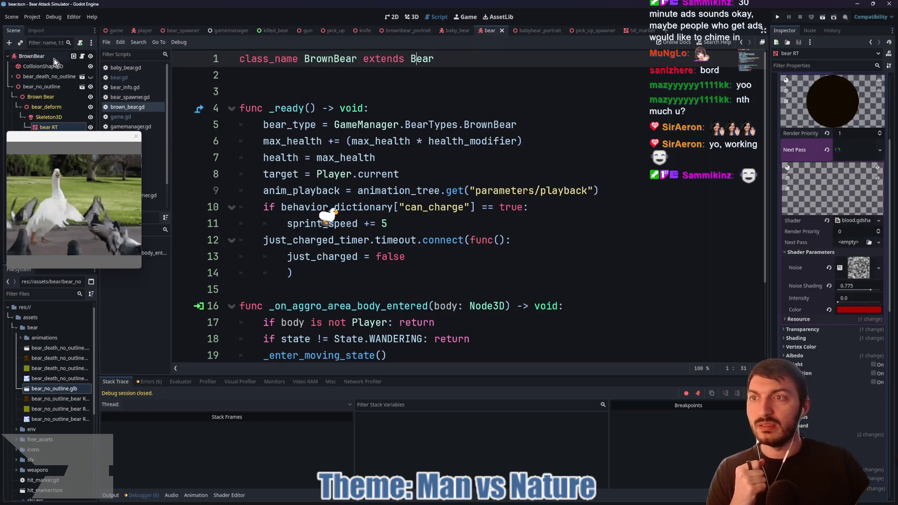
click(28, 57)
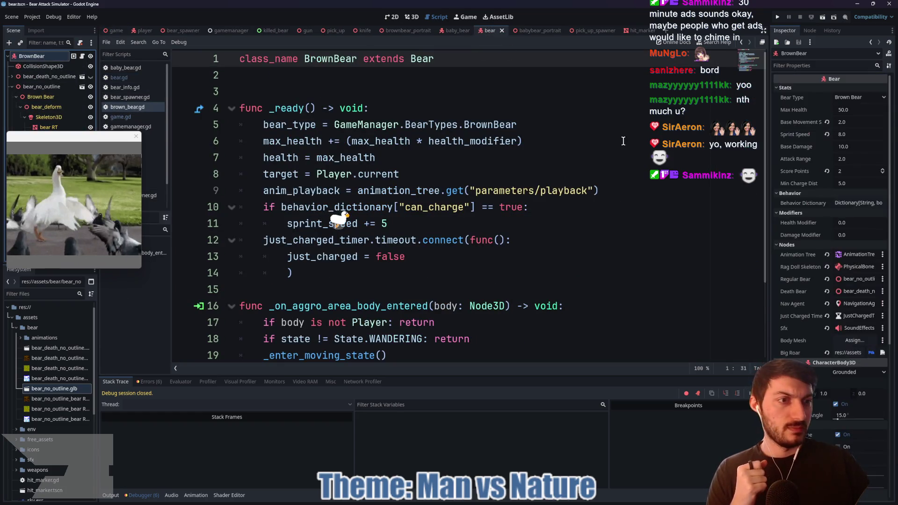
click(854, 340)
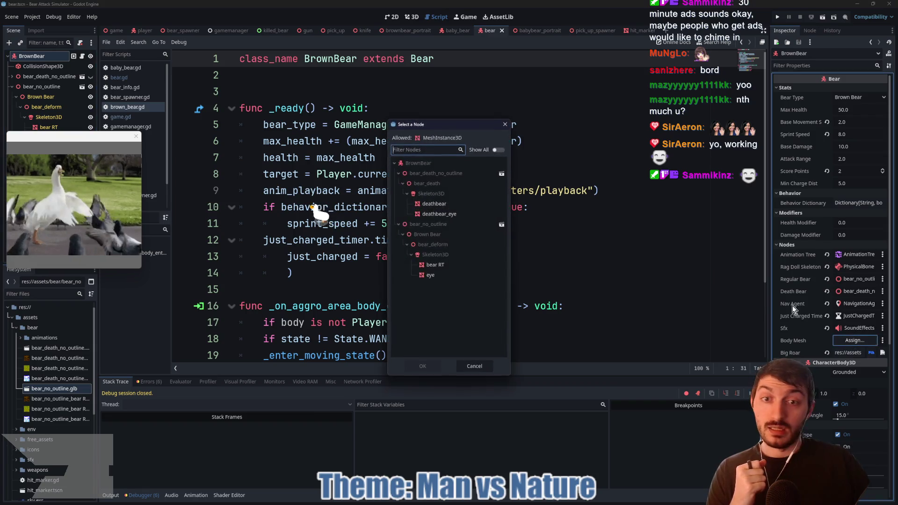
click(454, 264)
click(423, 366)
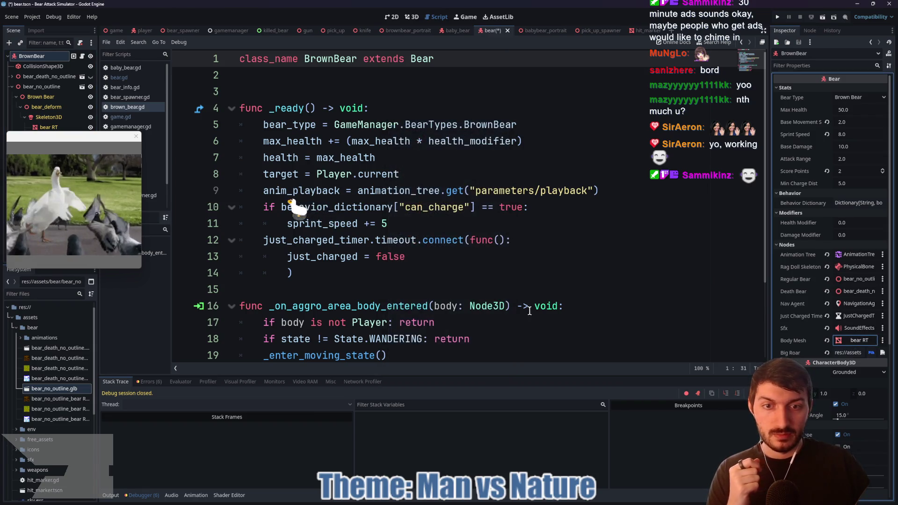
Save the bear scene and relaunch the game from the game scene.
click(485, 271)
key(ctrl+s)
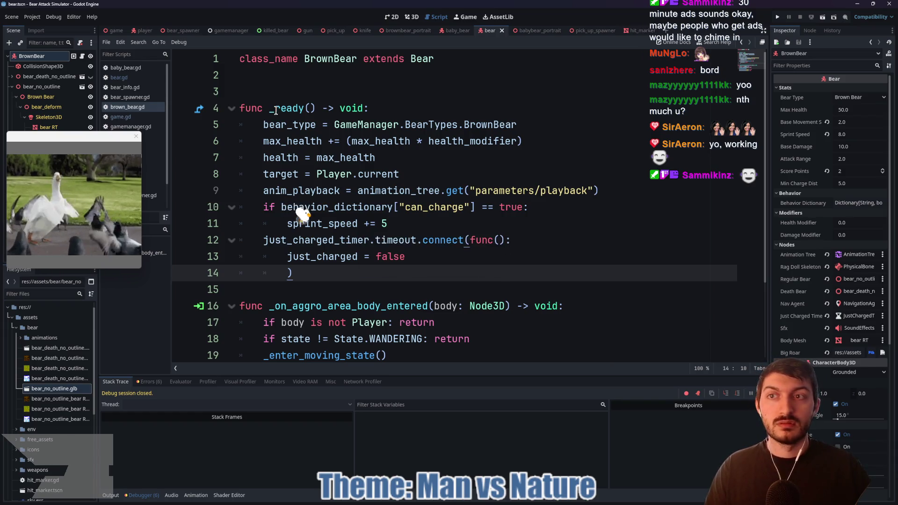
click(113, 31)
key(F5)
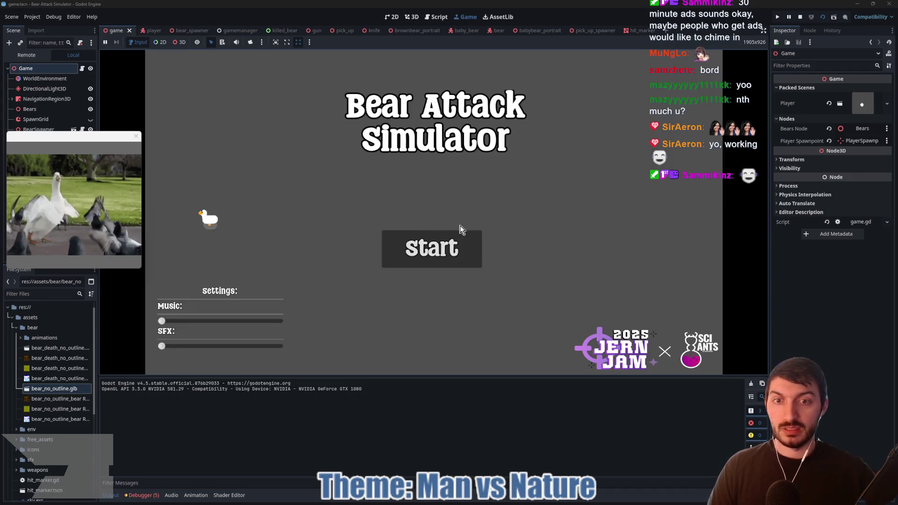
Start from the title menu, shoot the bear by the wall, walk the path, then stop with F8.
click(459, 231)
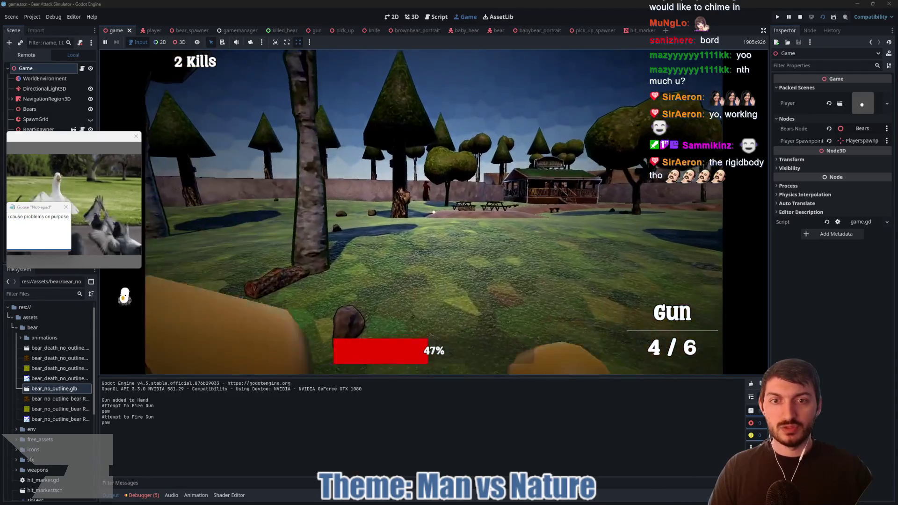
key(w)
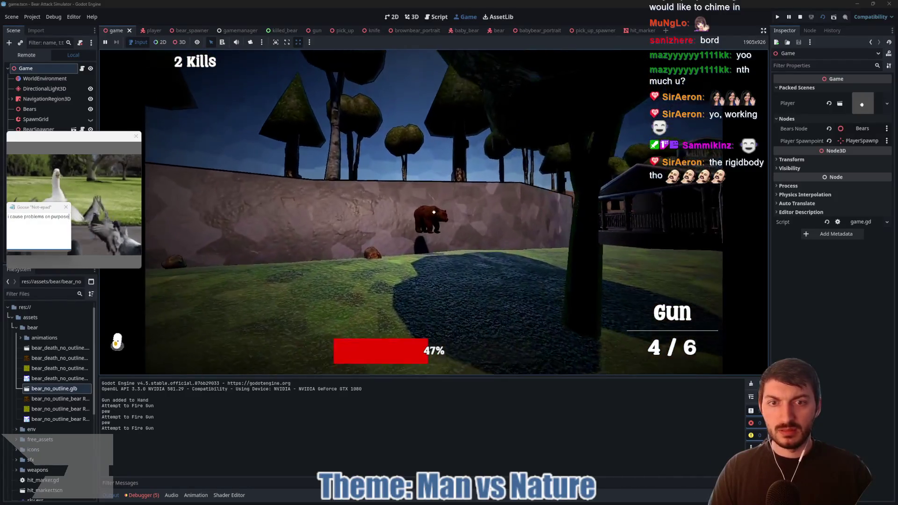
click(434, 212)
key(w)
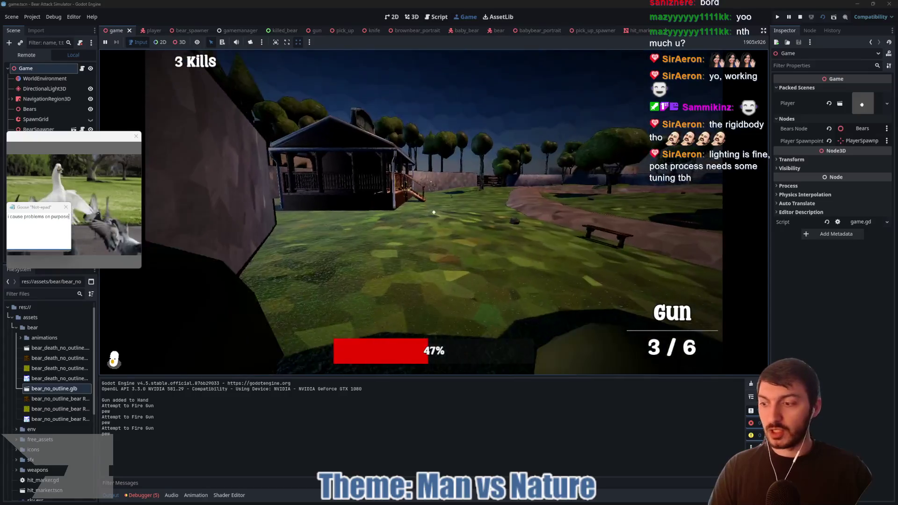
key(w)
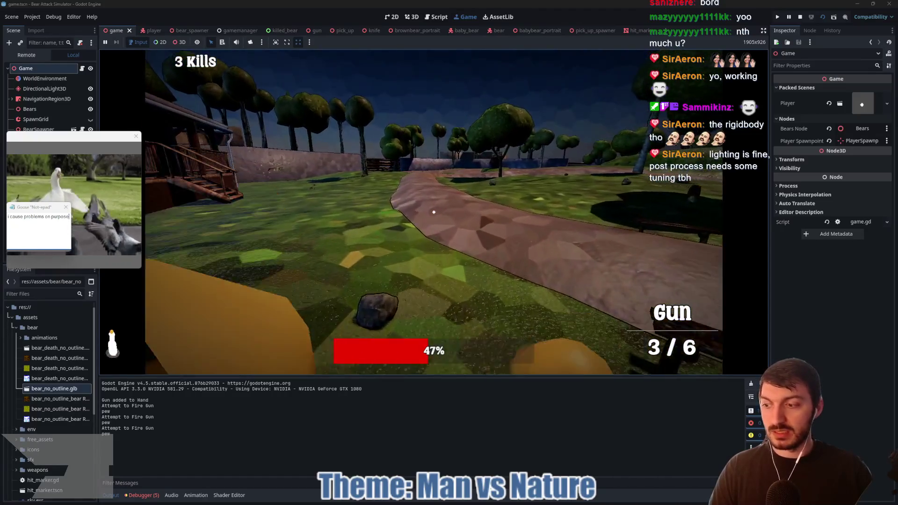
key(w)
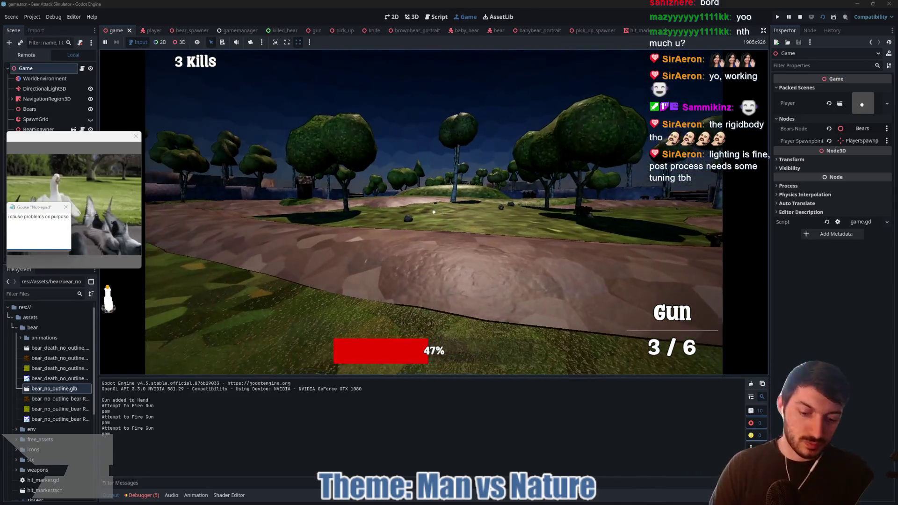
key(F8)
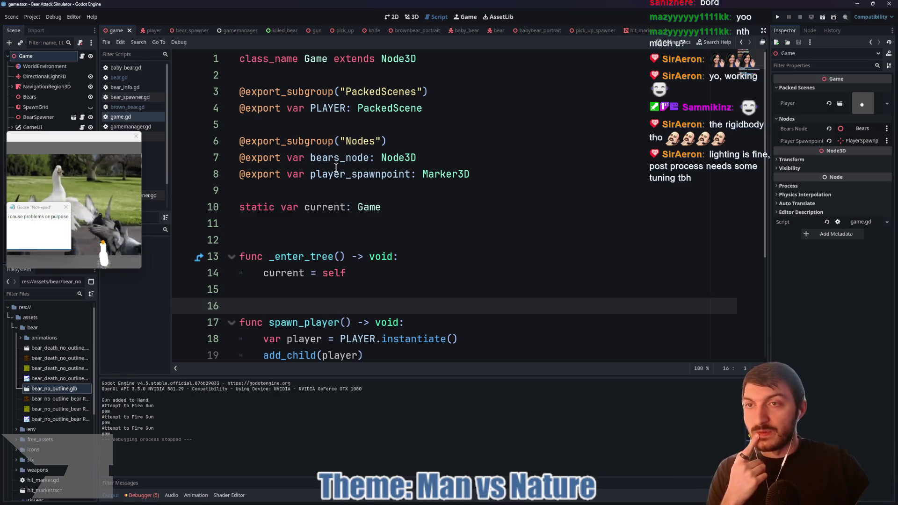
Select WorldEnvironment and review its Tonemap and Reflected Light sections in the Inspector.
click(58, 66)
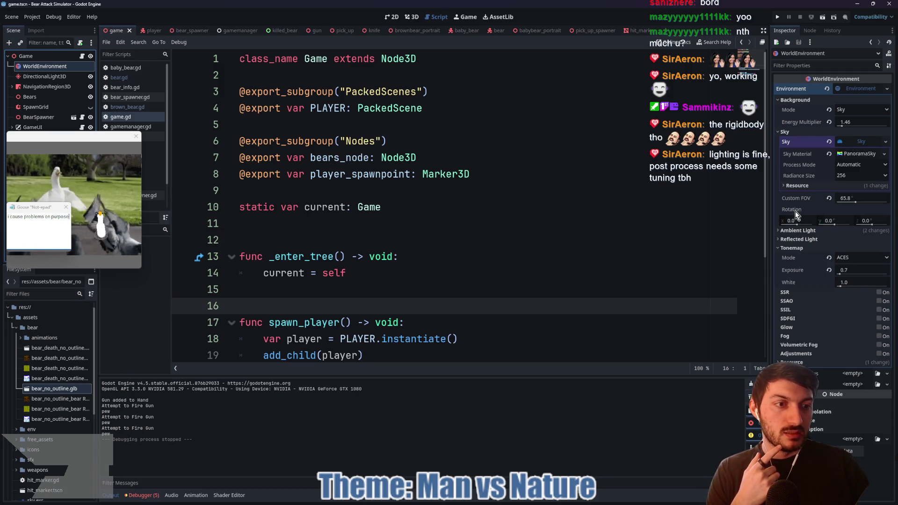
click(787, 250)
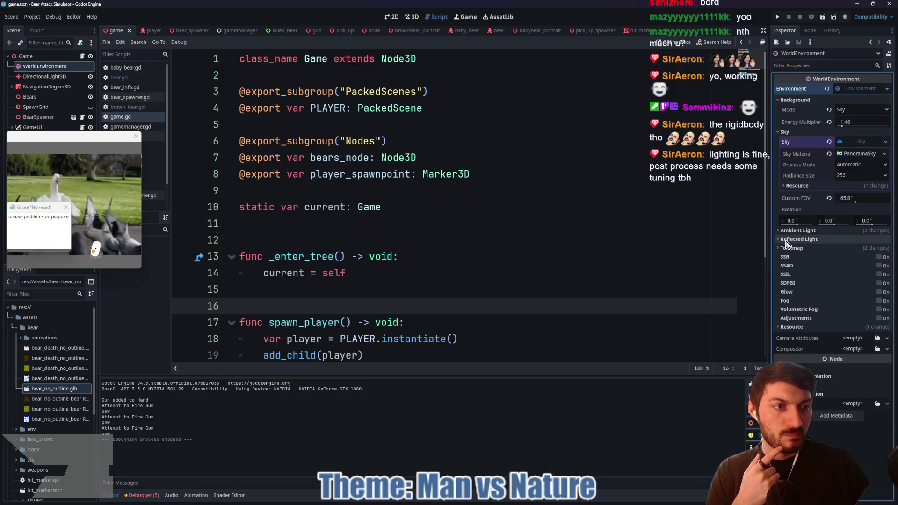
click(786, 241)
click(786, 241)
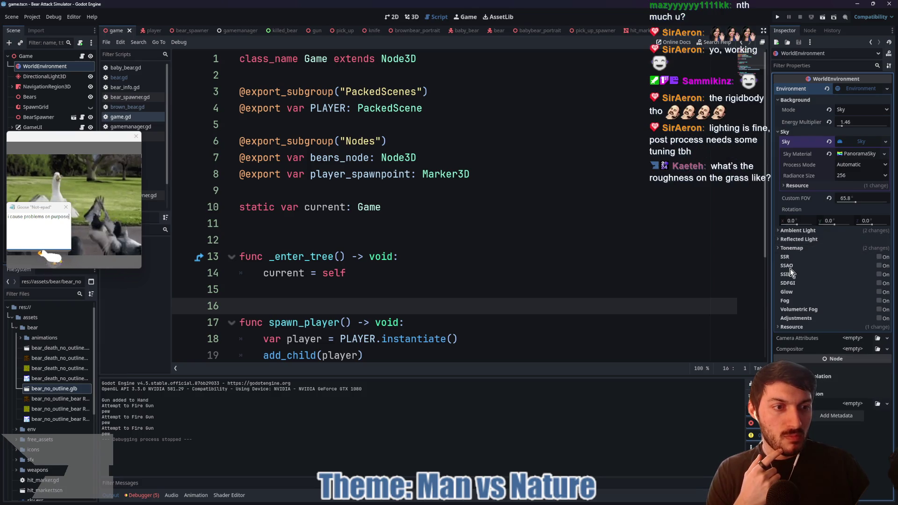
mouse_move(785, 259)
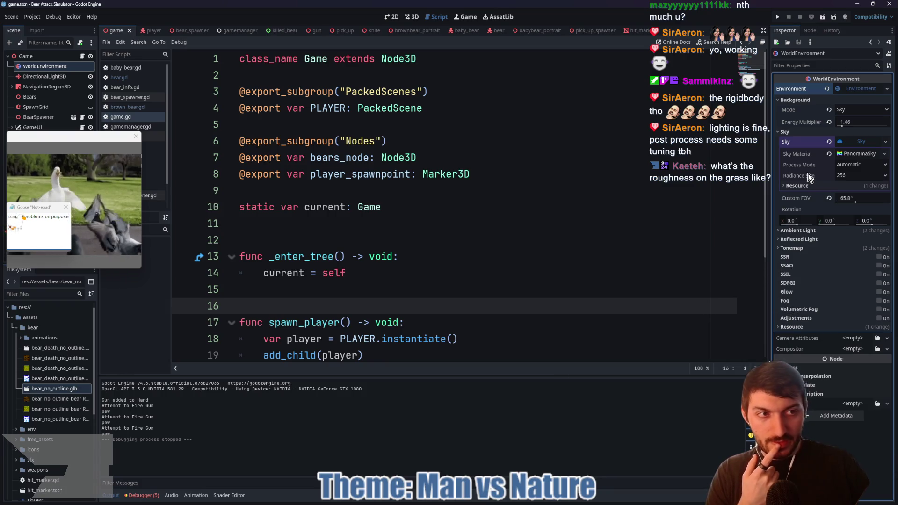
Collapse the Environment resource and close the goose's video and notepad popups.
click(864, 88)
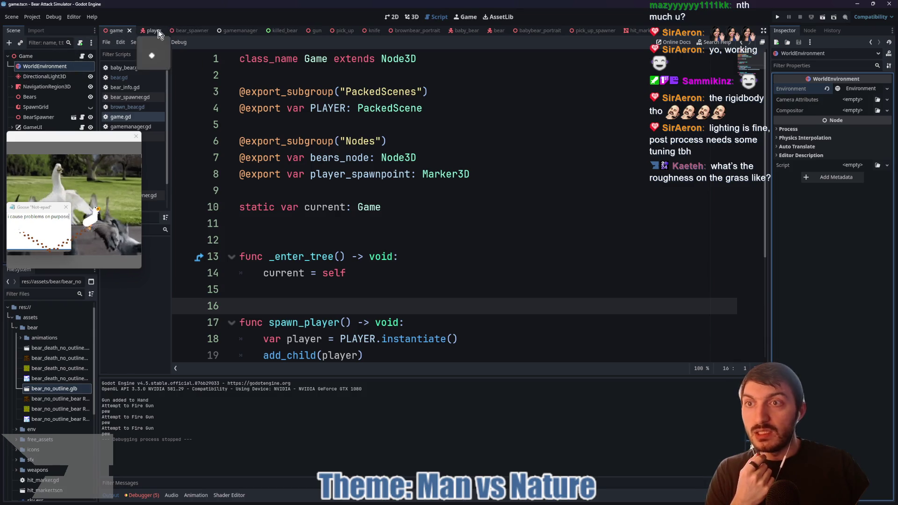
click(136, 136)
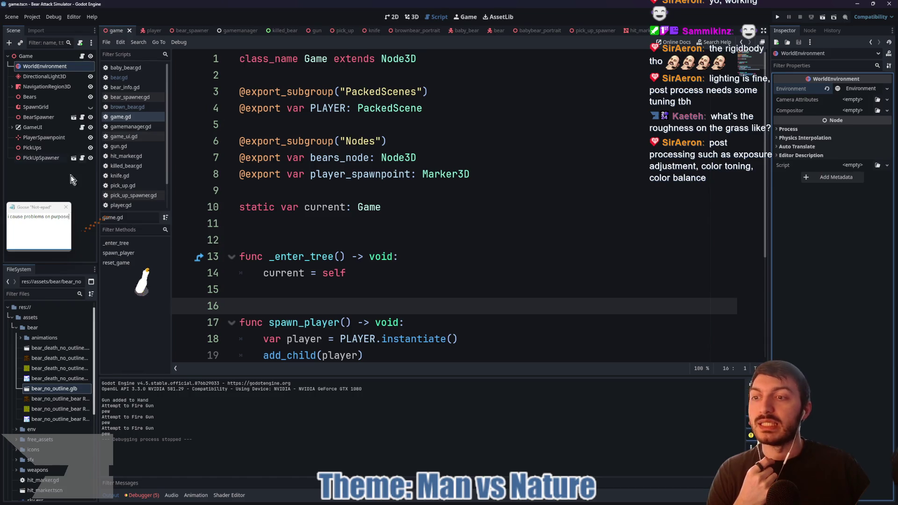
click(65, 209)
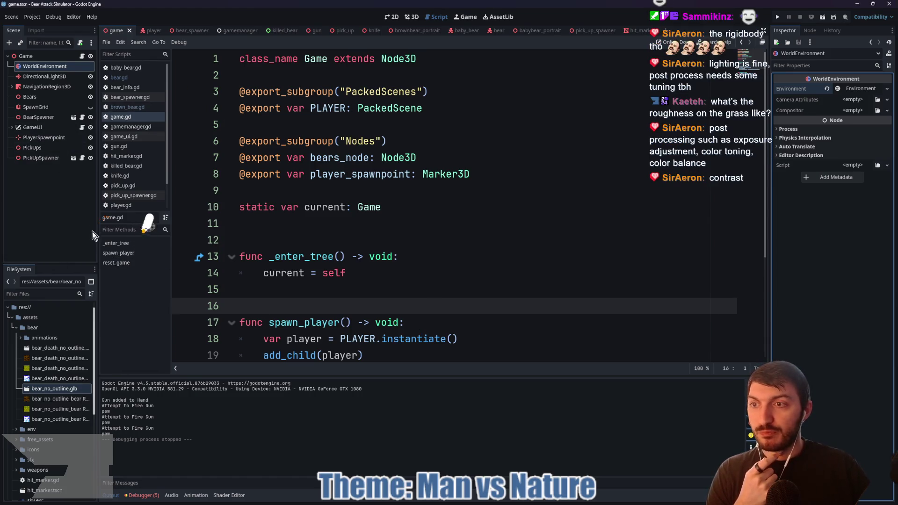
Inspect the ground mesh's surface material override and its Roughness settings under NavigationRegion3D.
click(12, 87)
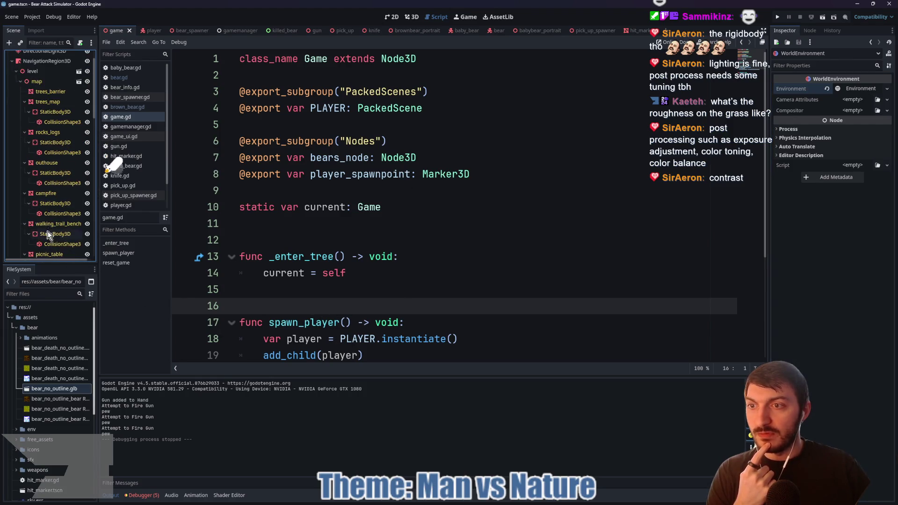
click(47, 182)
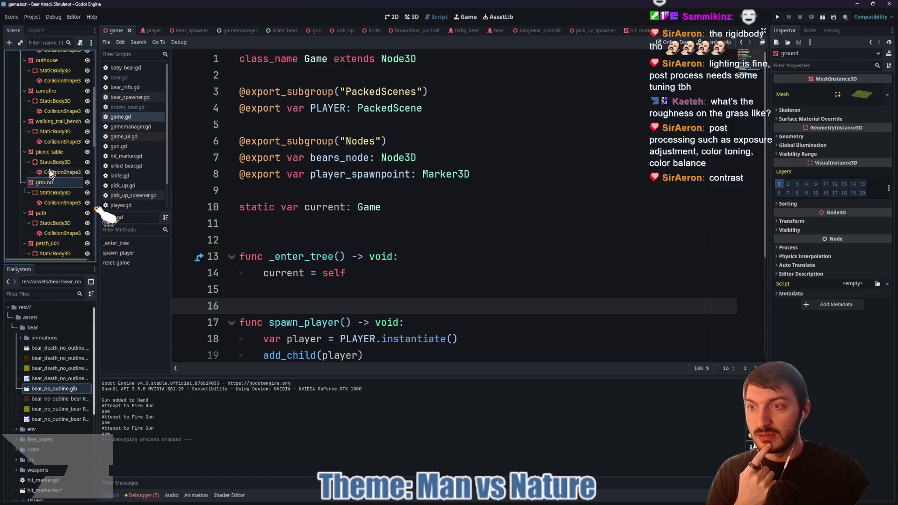
click(836, 119)
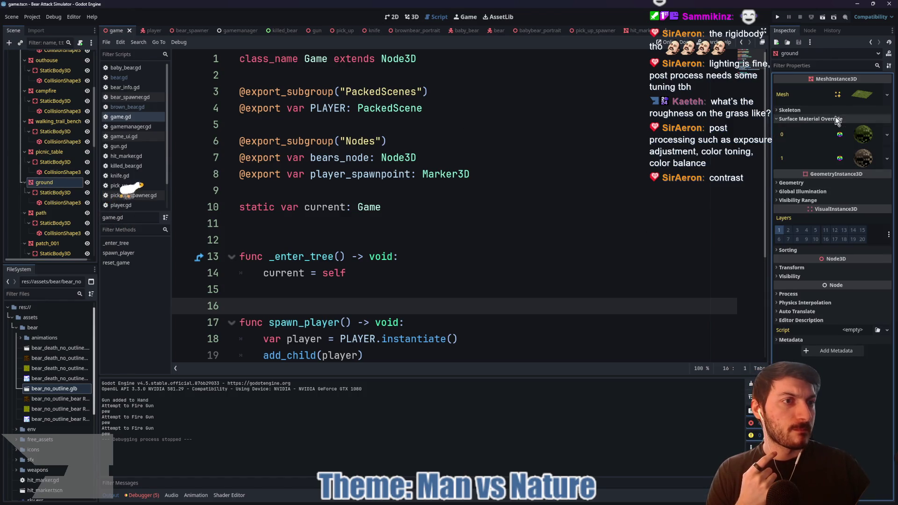
click(859, 133)
click(803, 271)
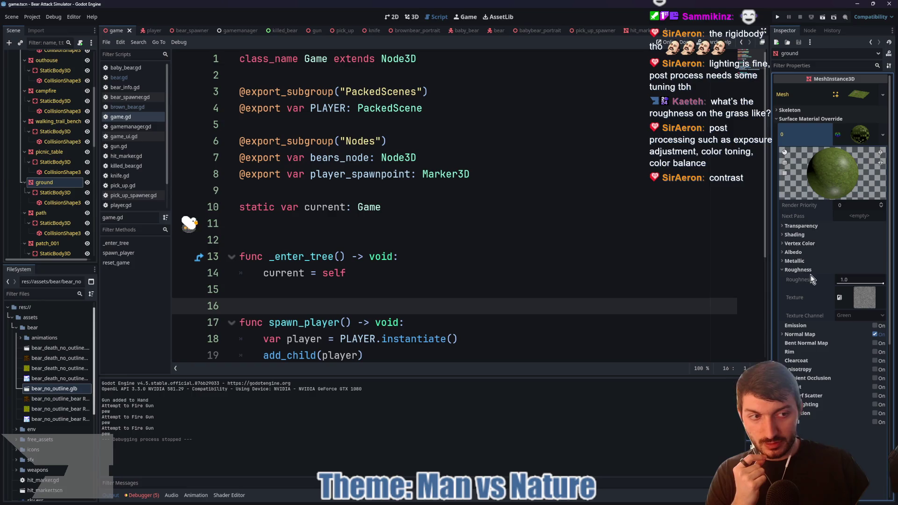
click(797, 269)
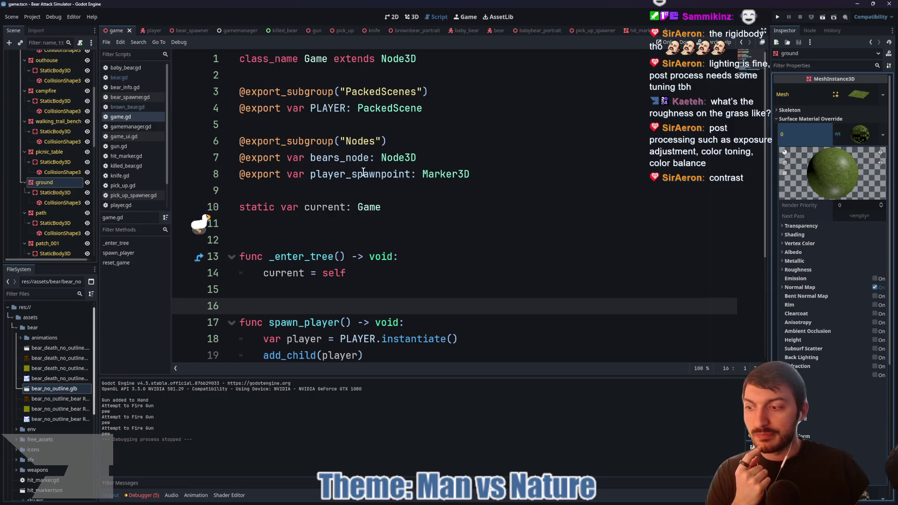
Collapse NavigationRegion3D and the material override, then select WorldEnvironment.
scroll(53, 139, up, 5)
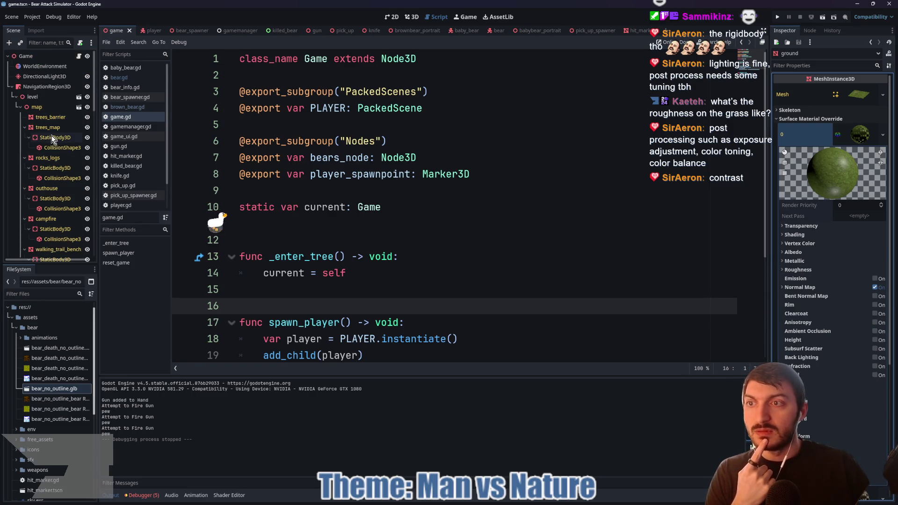
click(11, 87)
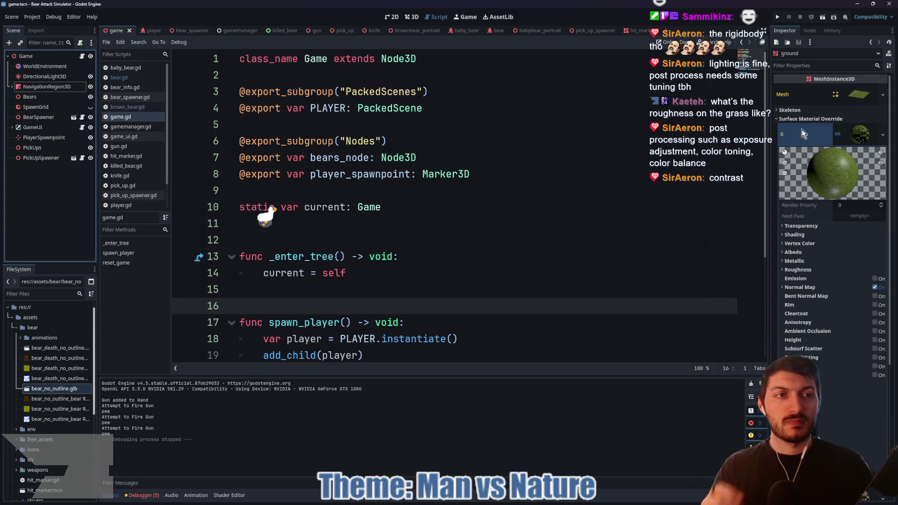
click(823, 119)
click(46, 66)
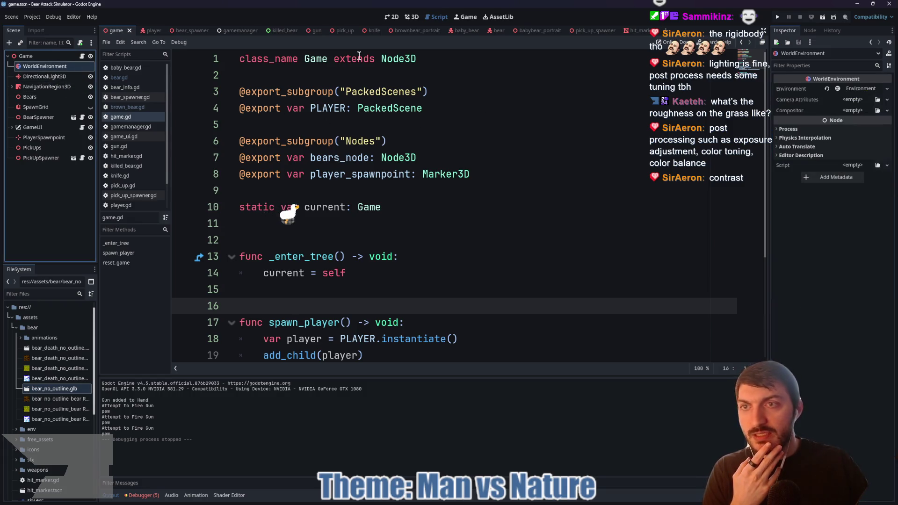
click(410, 16)
Expand the Environment's Tonemap settings and set exposure to 1.15.
click(843, 90)
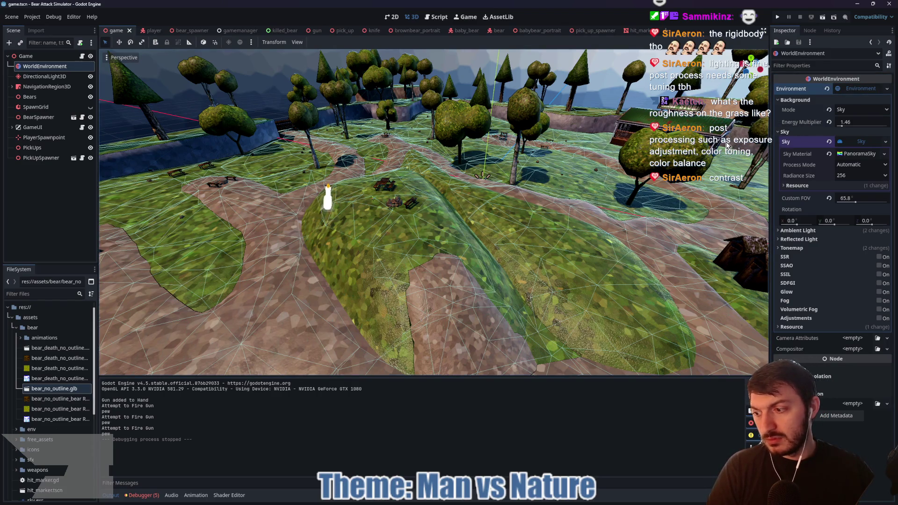
click(816, 249)
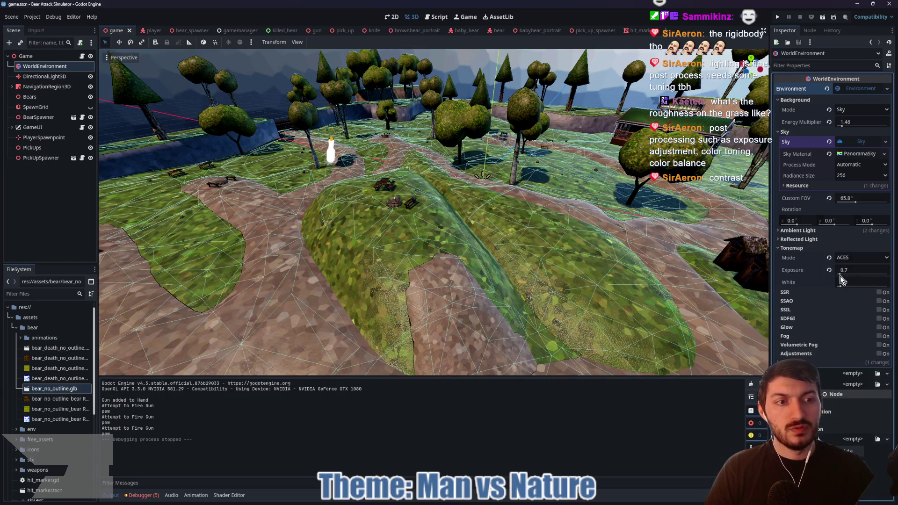
mouse_move(604, 272)
mouse_down()
mouse_move(568, 259)
mouse_move(550, 234)
mouse_move(662, 251)
mouse_up()
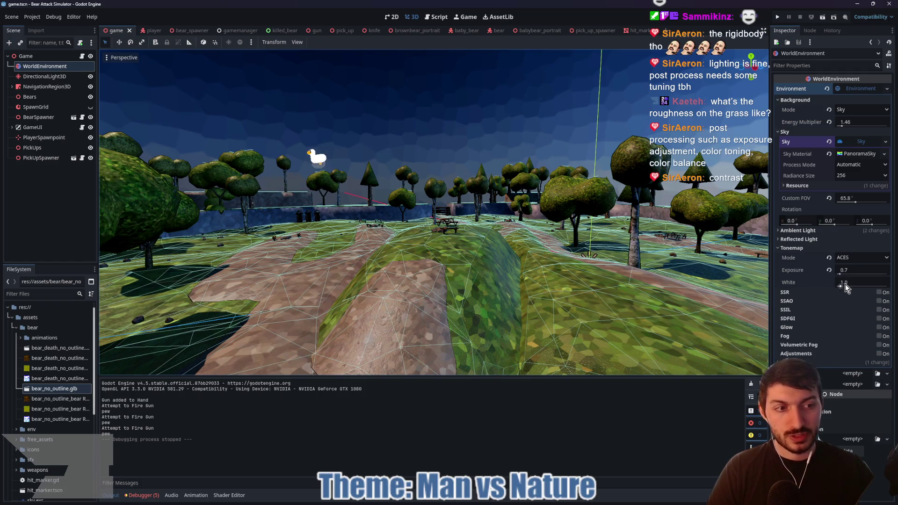
click(842, 271)
text(1.15)
key(Return)
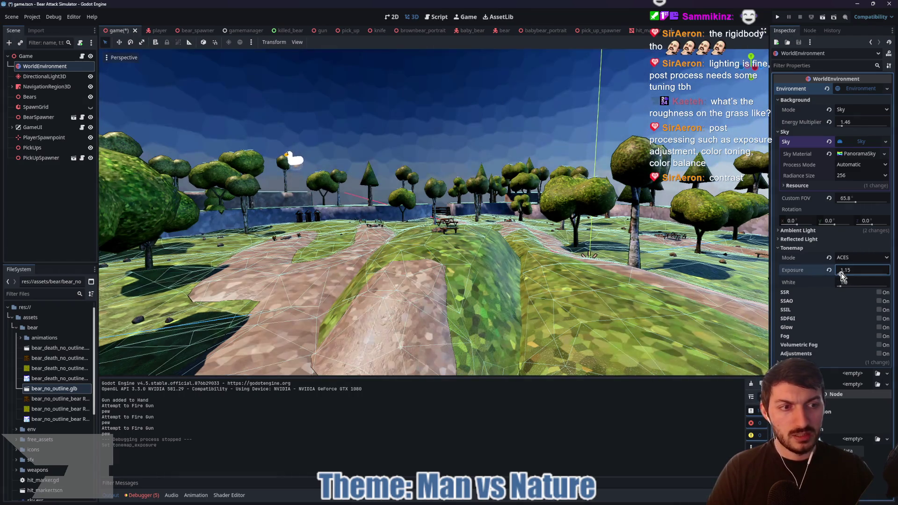
Try tonemap exposure 1.1 and white 1.1 while viewing the park.
drag(841, 276, 844, 276)
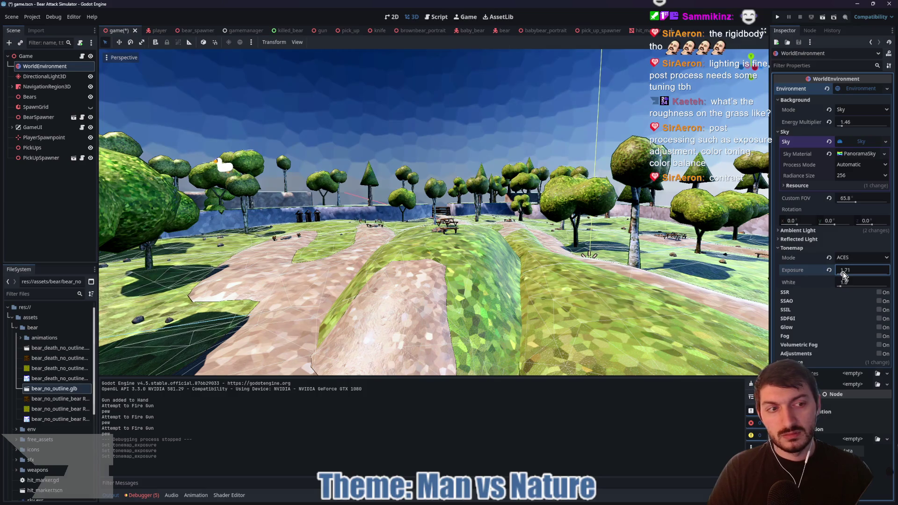
text(1.38)
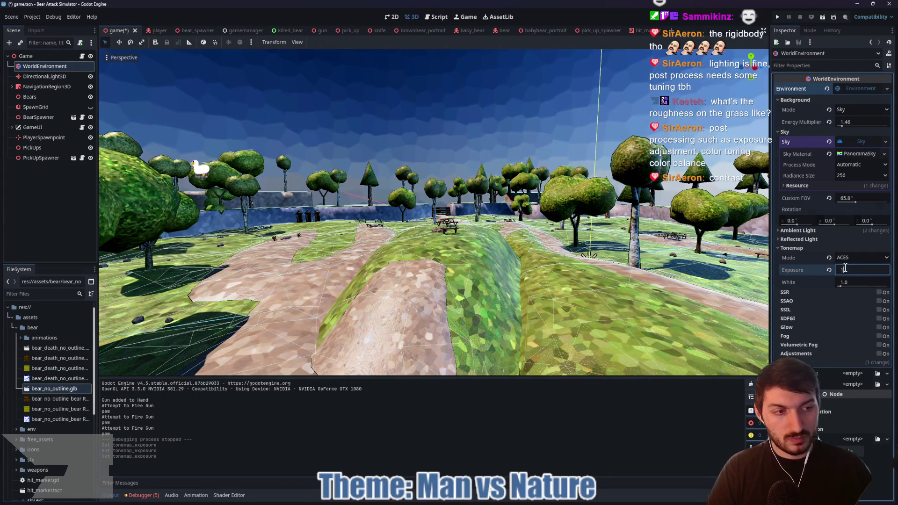
text(.1)
key(Return)
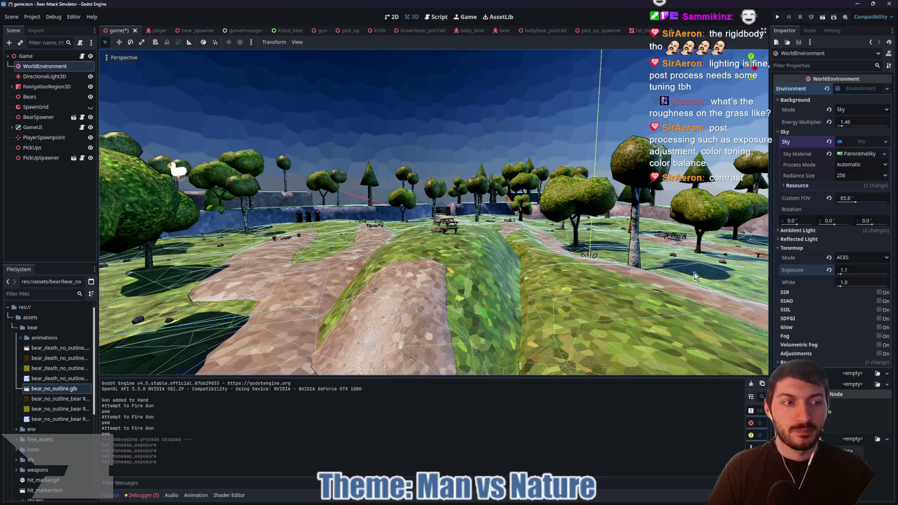
click(857, 282)
text(1.1)
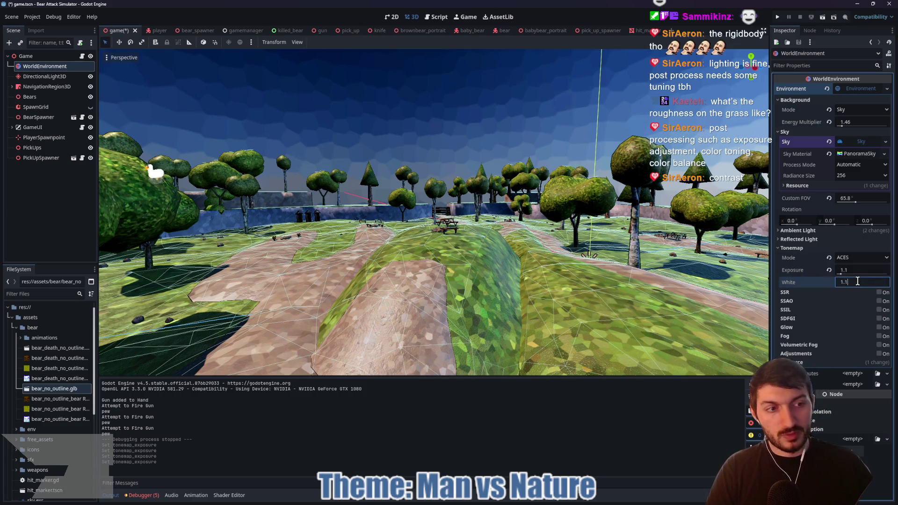
key(Return)
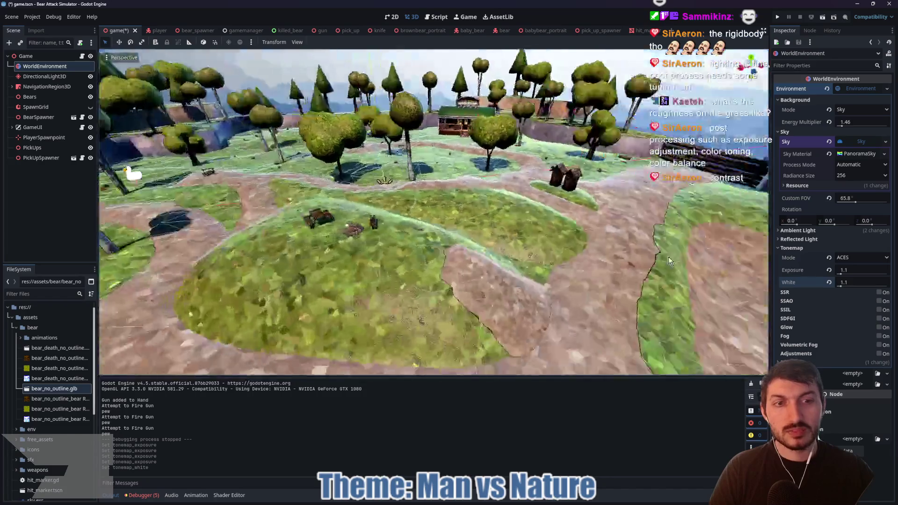
mouse_move(668, 257)
mouse_down()
mouse_move(722, 255)
mouse_move(565, 245)
mouse_move(439, 255)
mouse_move(444, 263)
mouse_move(534, 238)
mouse_move(561, 241)
mouse_up()
Revert exposure and white to 1.0, set exposure to 0.7, and collapse Tonemap.
click(828, 271)
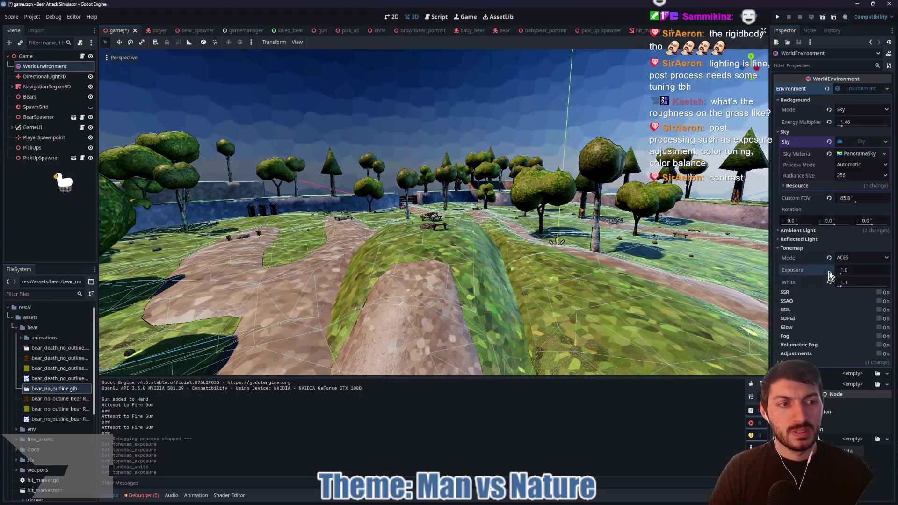
click(829, 283)
click(857, 270)
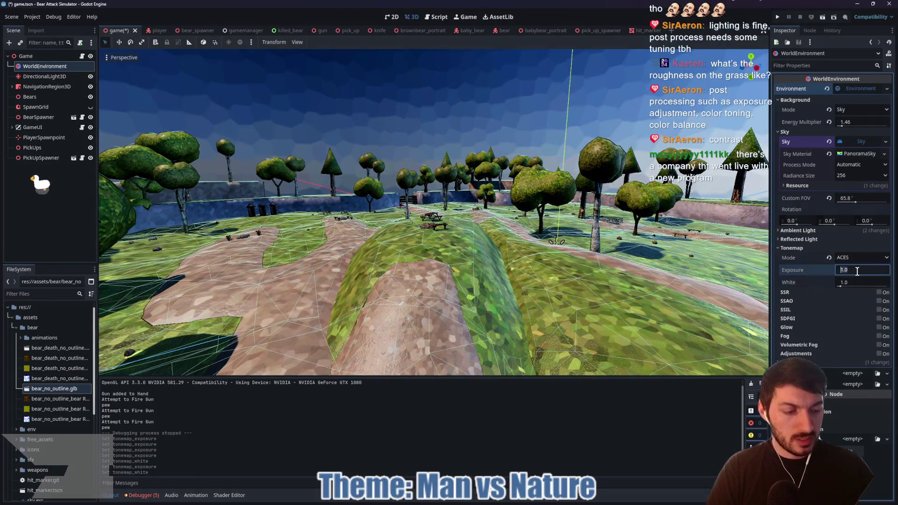
text(0.7)
key(Return)
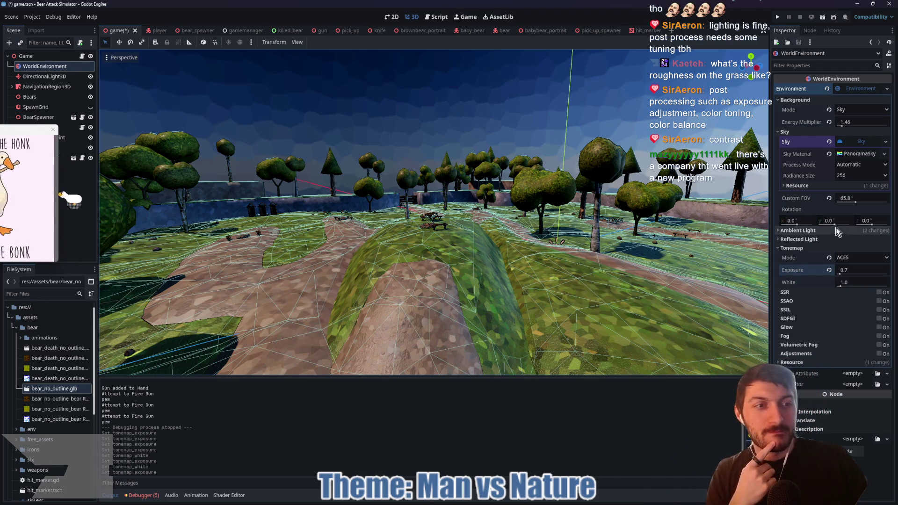
click(808, 248)
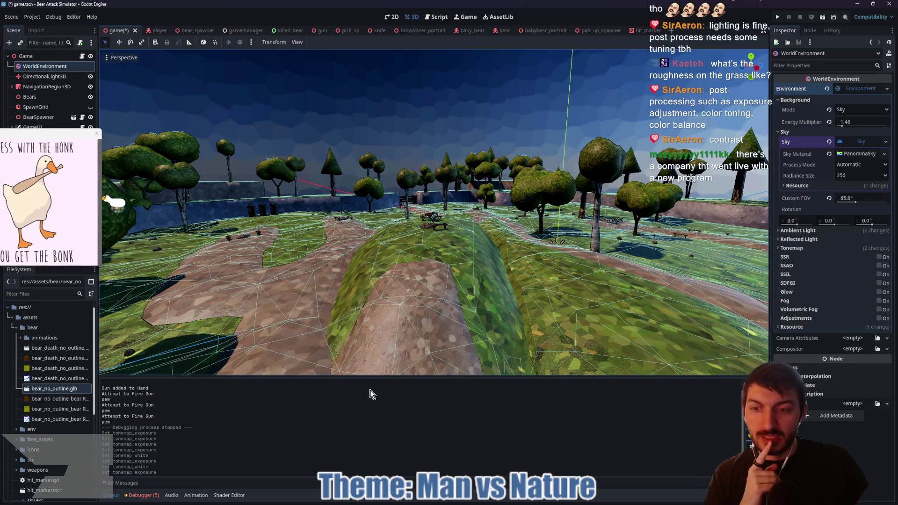
drag(373, 377, 373, 410)
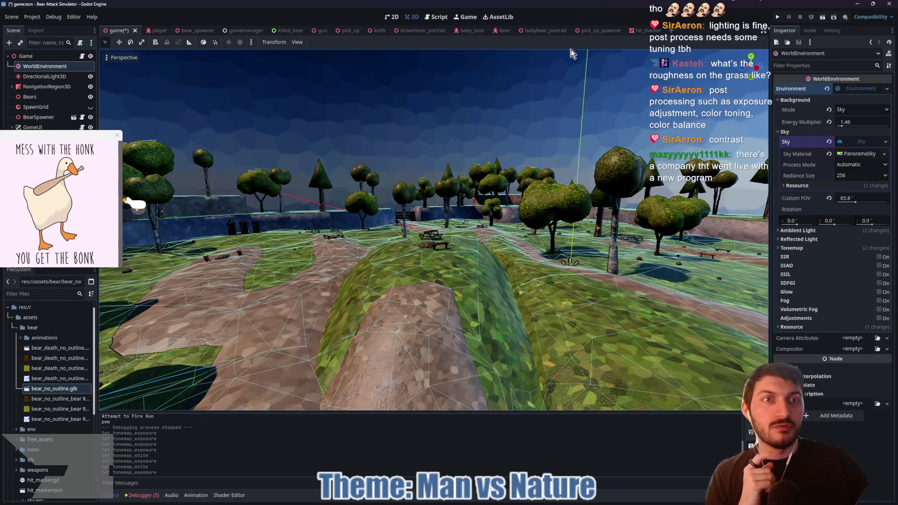
Move from the bear scene to the baby_bear scene.
click(501, 32)
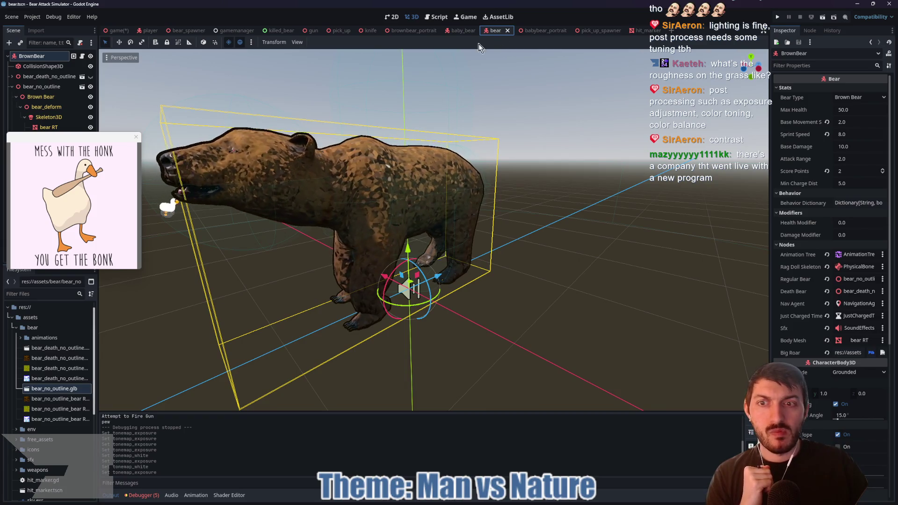
click(136, 135)
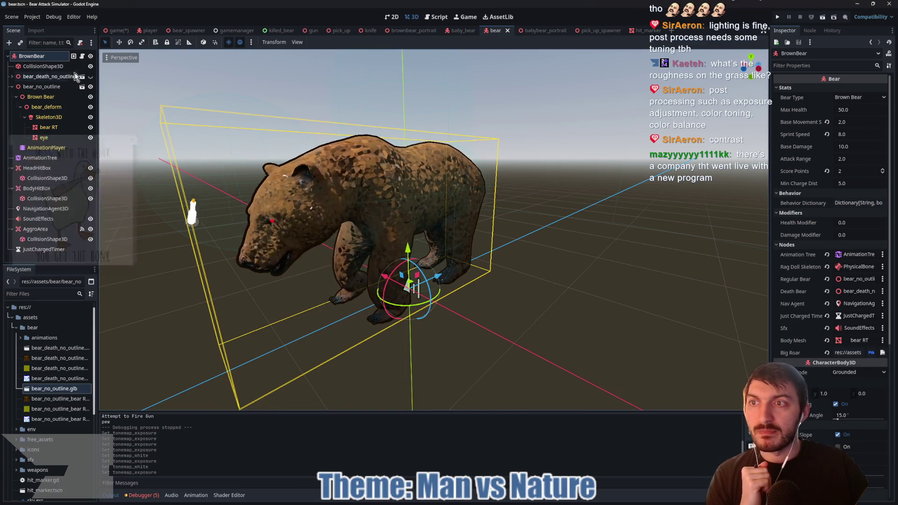
click(463, 31)
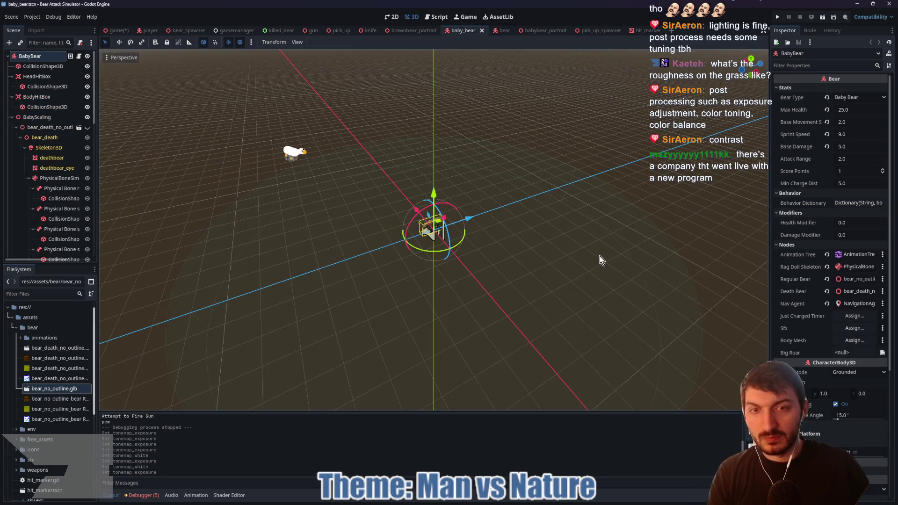
scroll(627, 260, up, 5)
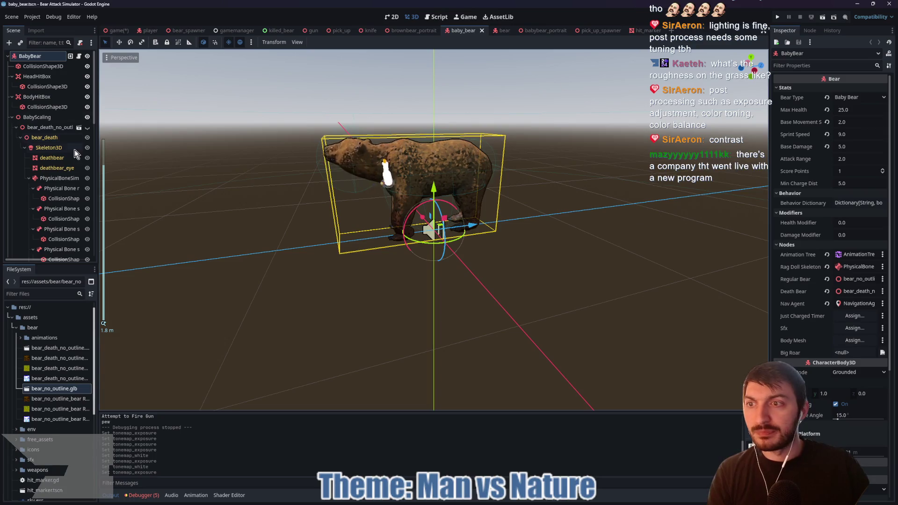
Expand BabyScaling, bear_death_no_outline and bear_death to inspect the nested bear models.
click(12, 117)
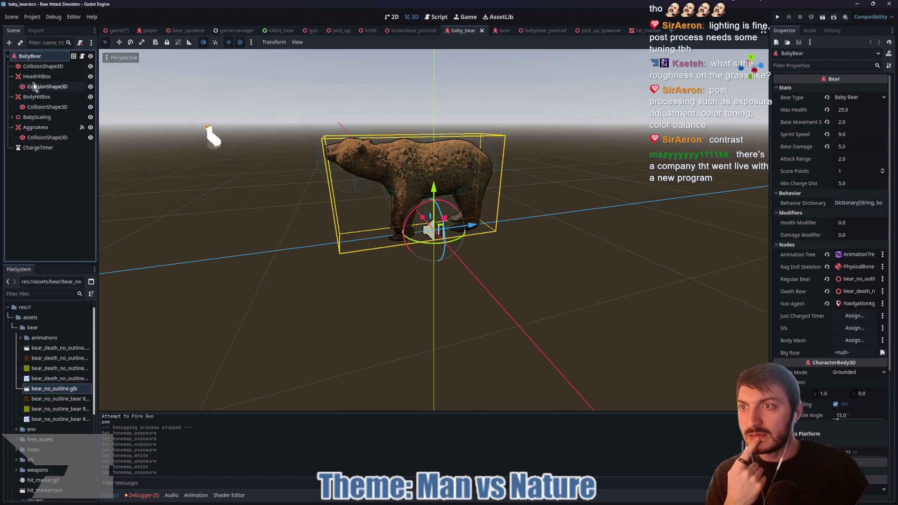
click(11, 117)
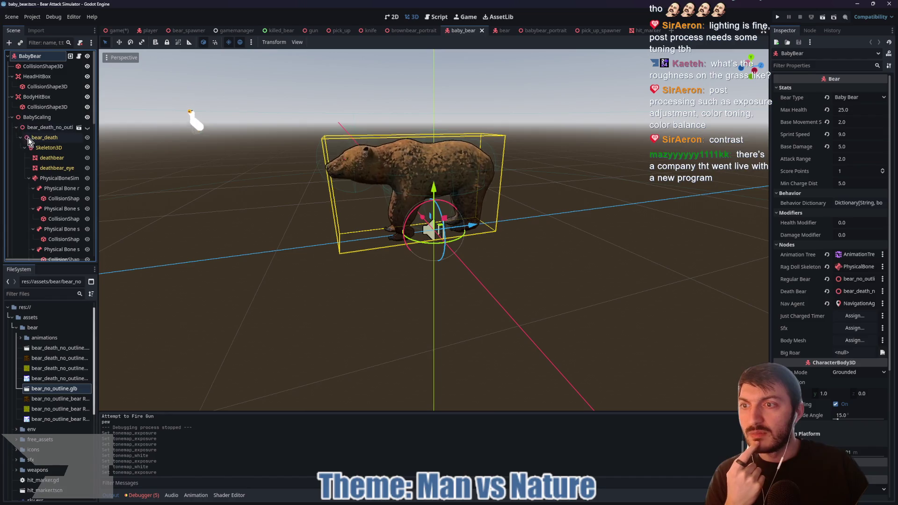
click(17, 127)
click(19, 125)
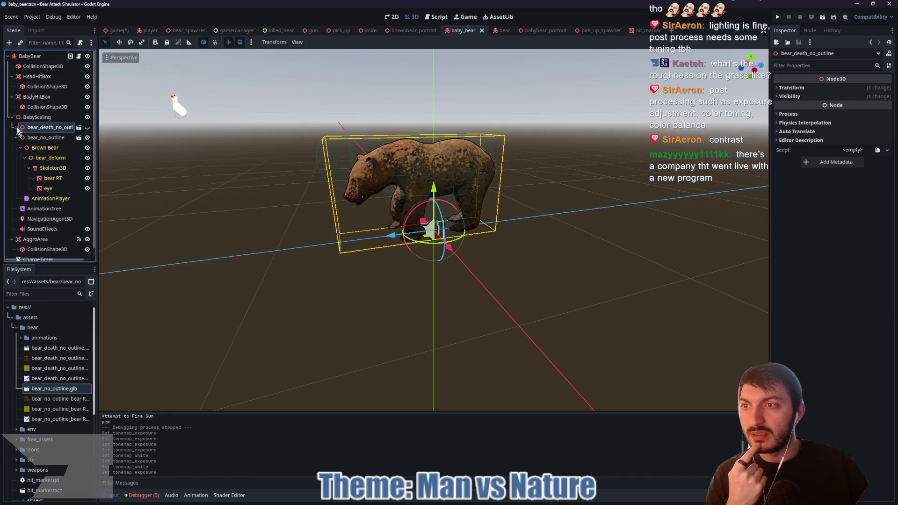
click(16, 127)
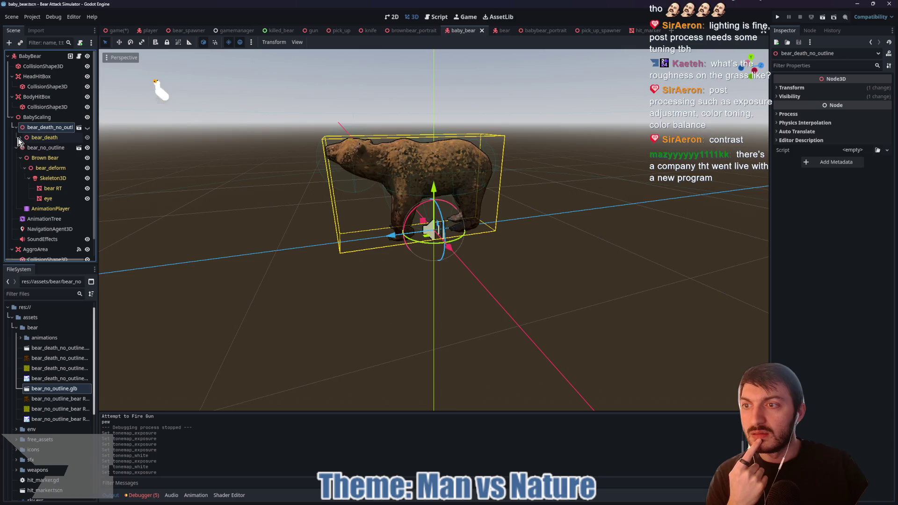
click(19, 138)
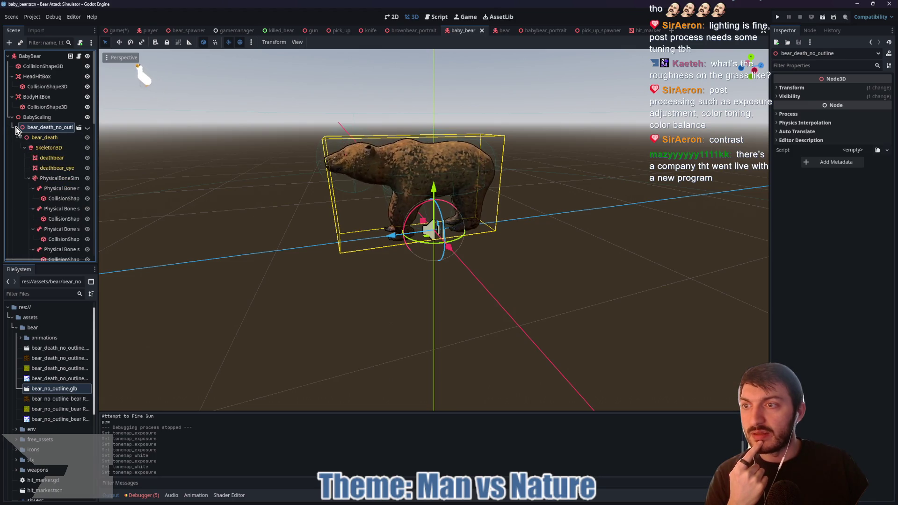
click(16, 127)
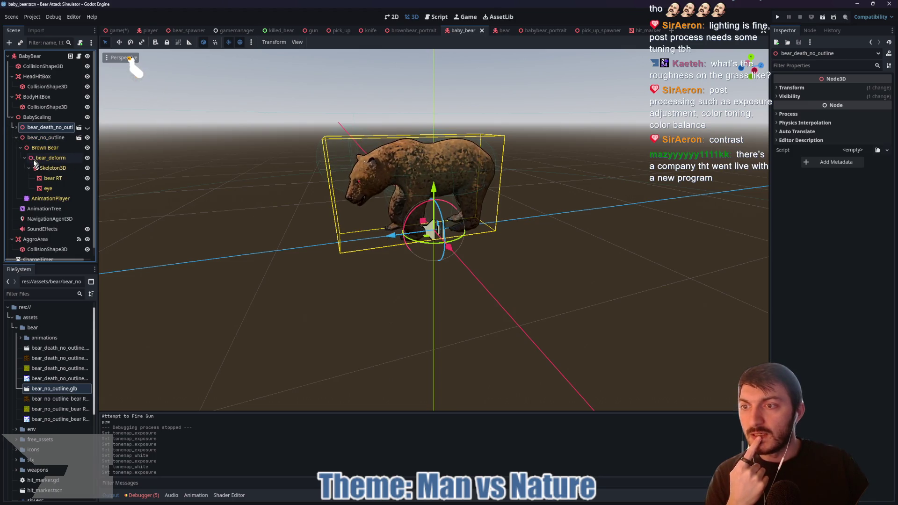
Add a new material as the Next Pass of bear RT's surface material override.
click(43, 179)
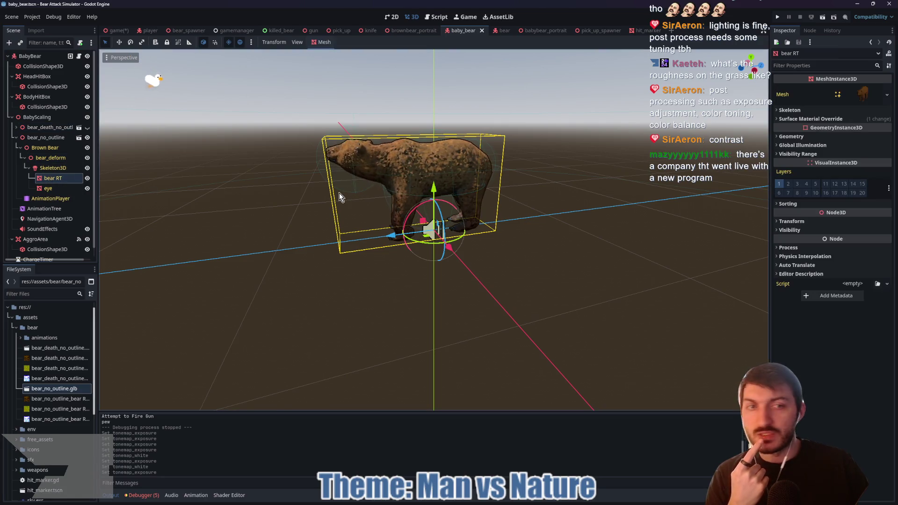
click(812, 119)
click(871, 149)
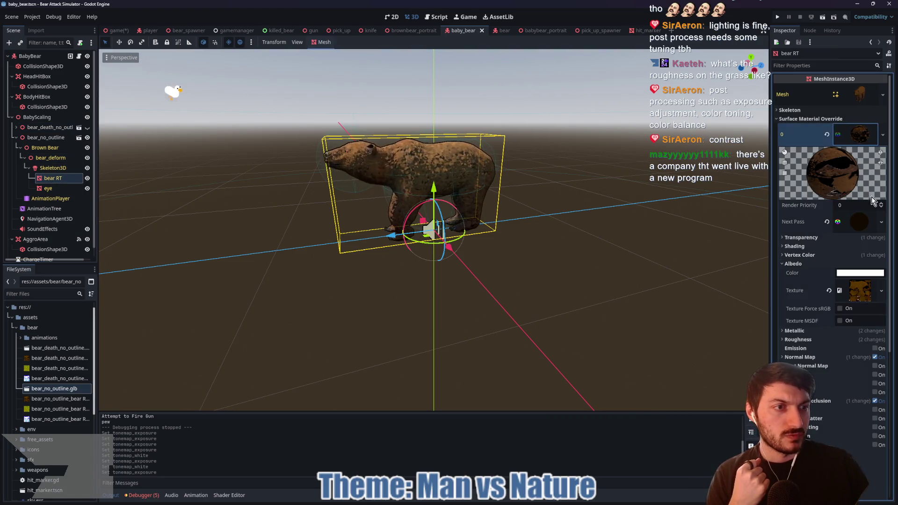
click(859, 222)
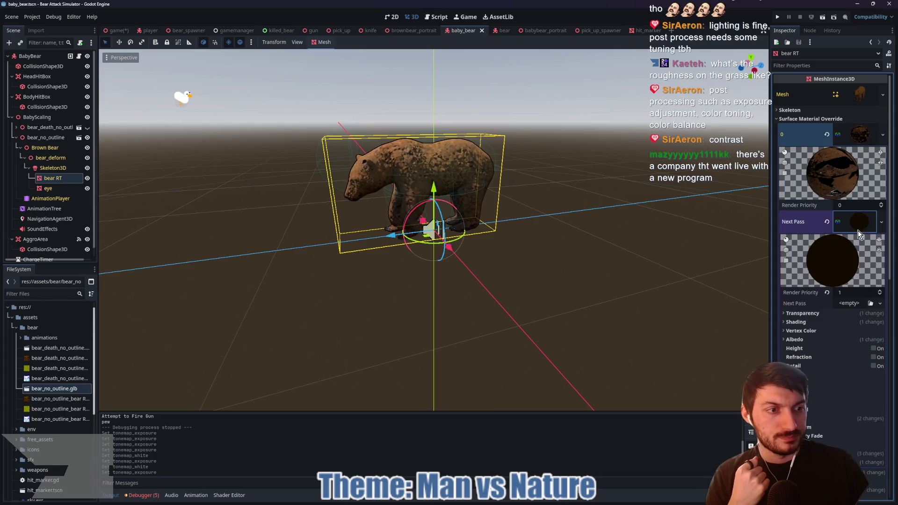
click(846, 304)
click(849, 325)
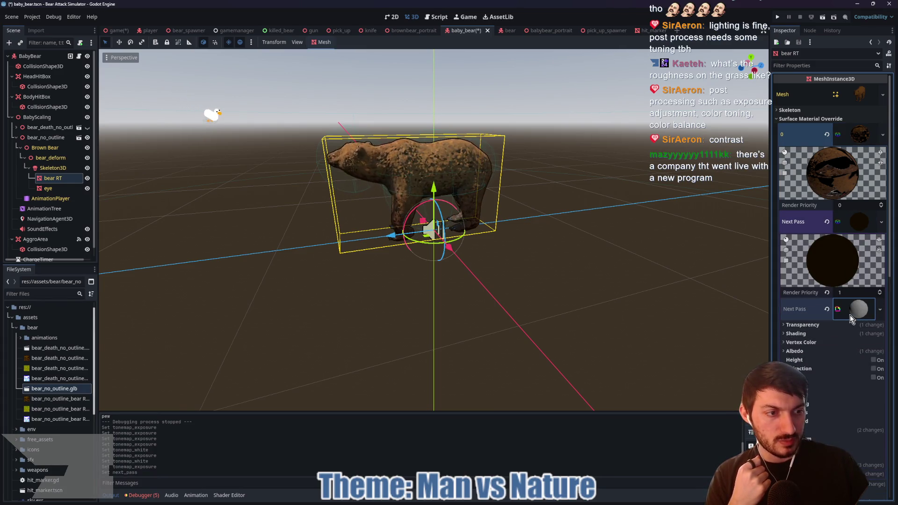
Load blood.gdshader into the new pass material and show its shader parameters.
click(850, 315)
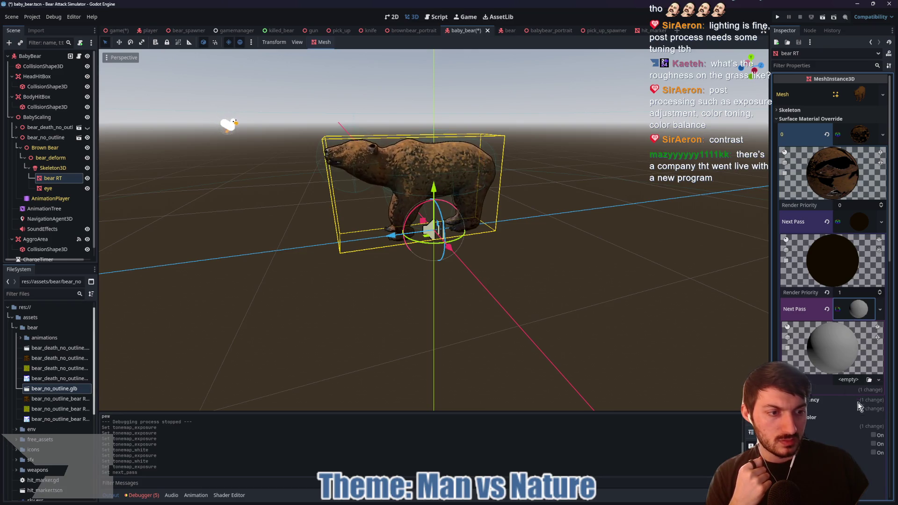
click(868, 379)
double_click(367, 168)
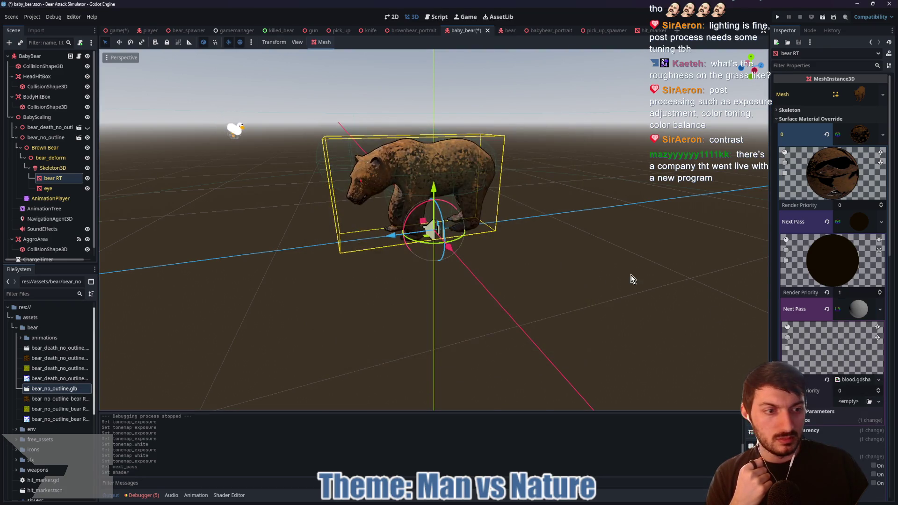
scroll(805, 323, down, 3)
click(812, 306)
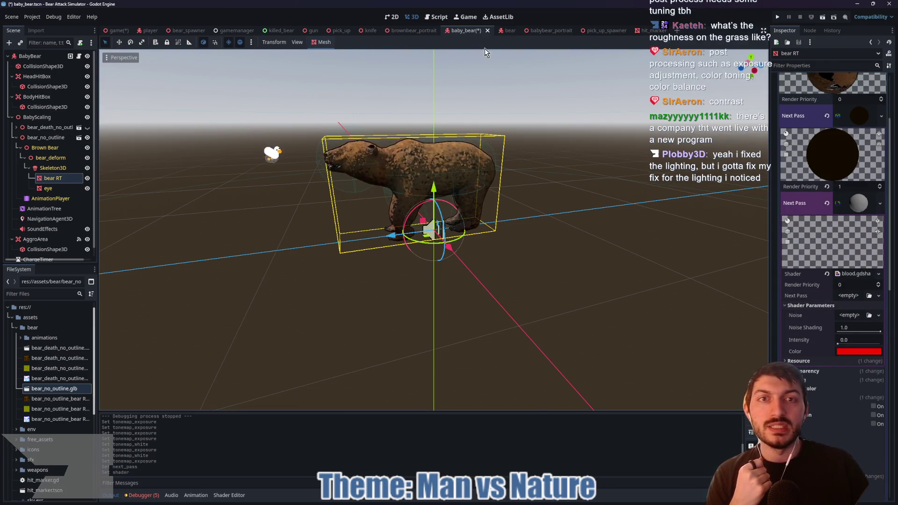
Check the adult bear's bear RT blood colour, comparing it with the baby bear scene.
click(502, 30)
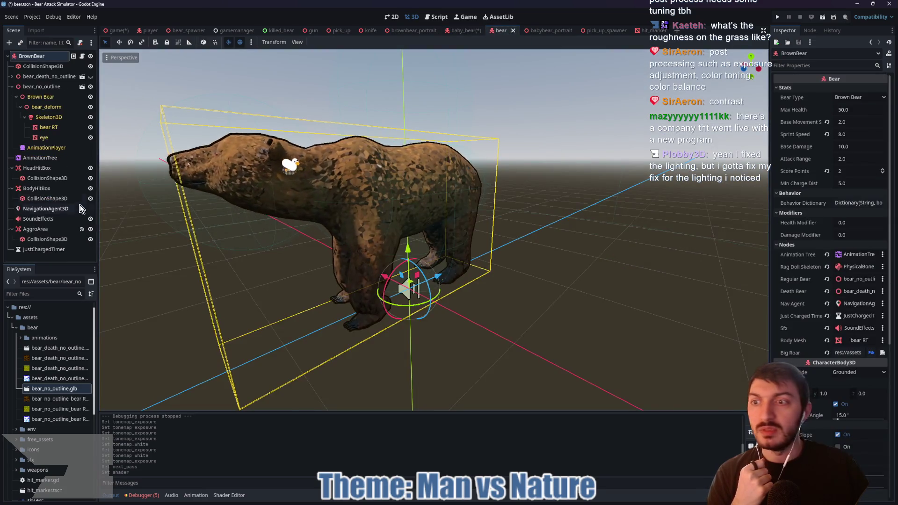
click(47, 128)
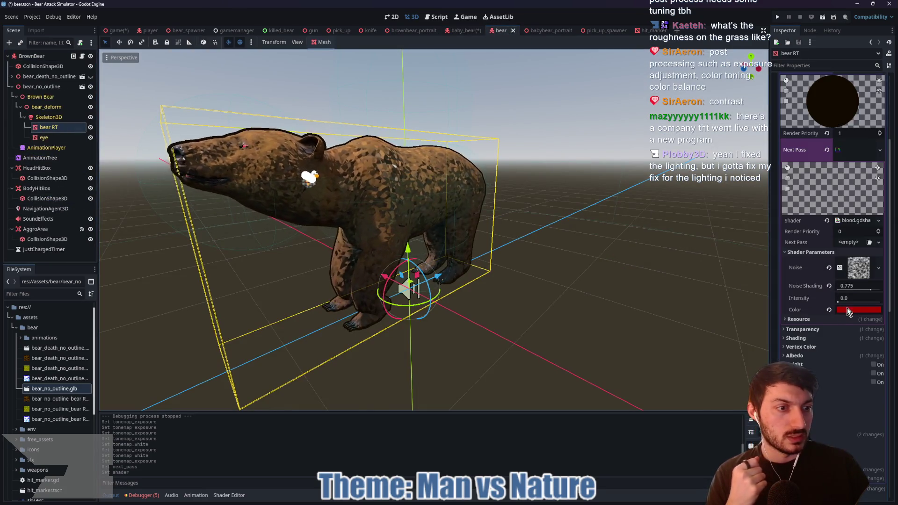
click(849, 310)
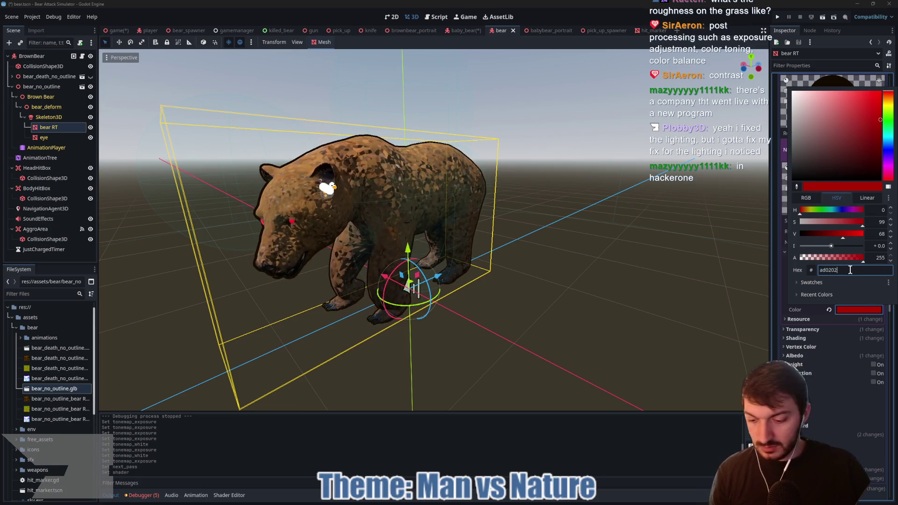
click(851, 311)
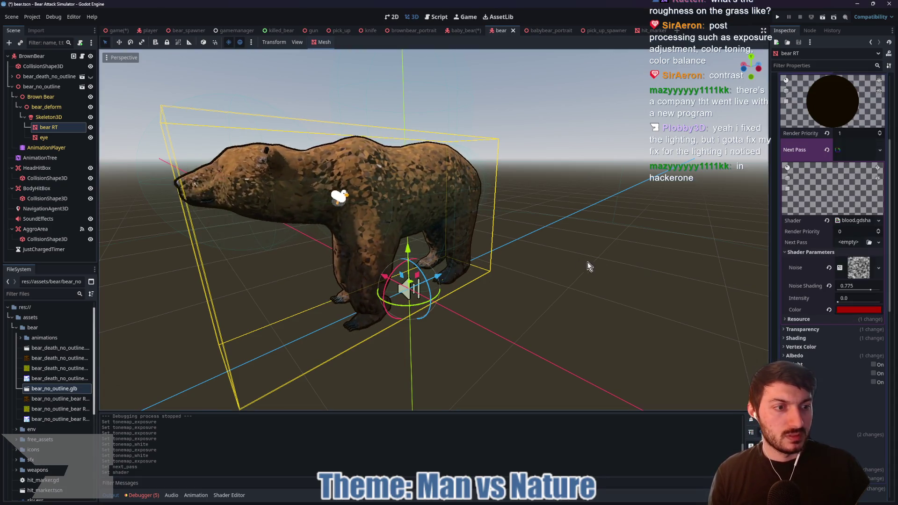
click(461, 30)
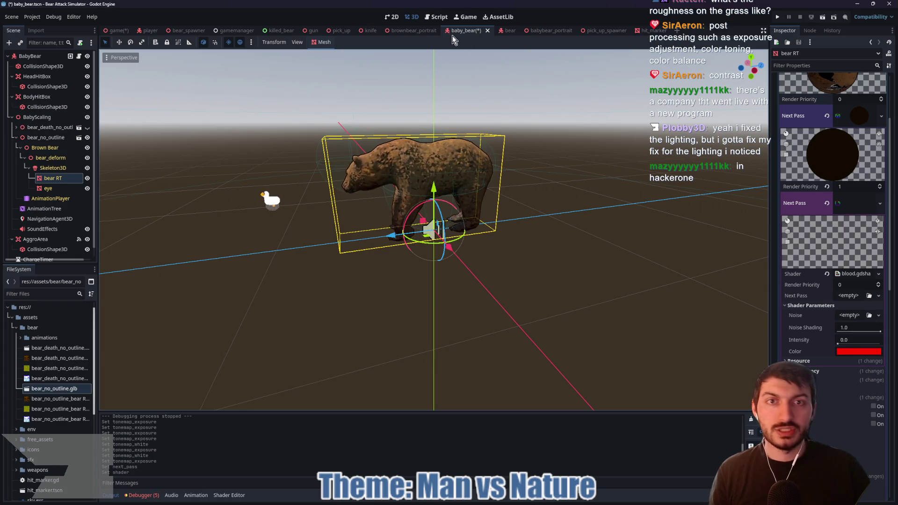
click(501, 31)
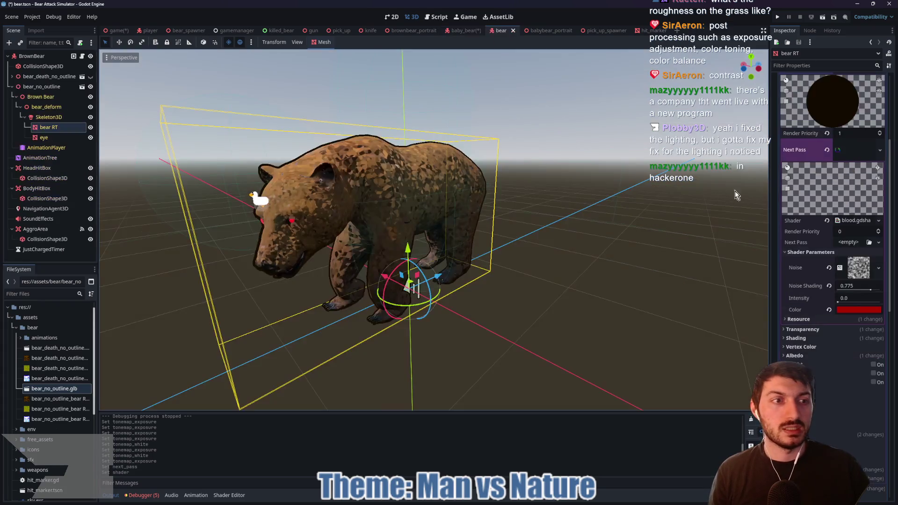
Copy the adult bear's blood pass material, paste it into the baby bear's Next Pass, and save.
right_click(852, 146)
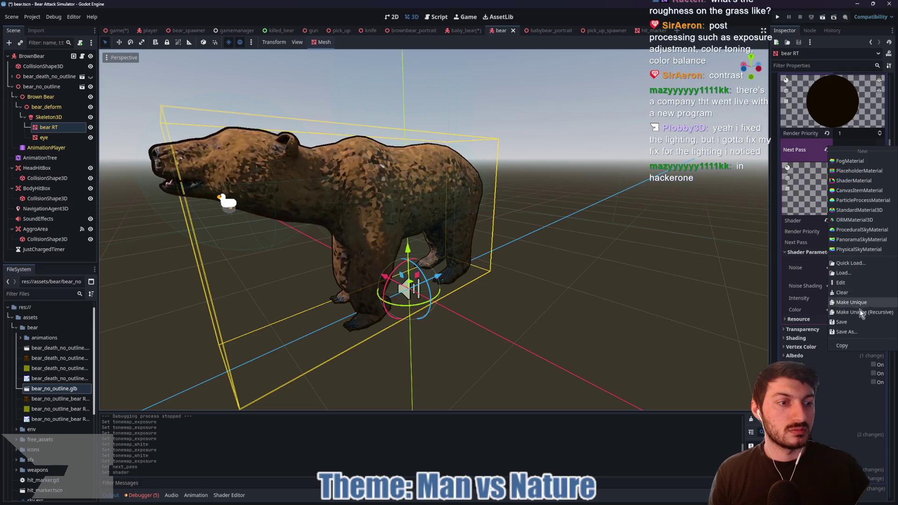
click(845, 345)
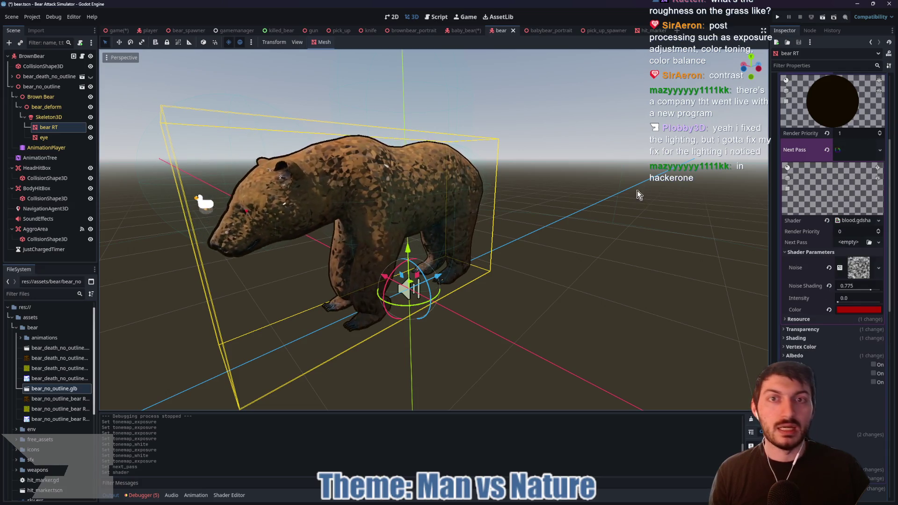
click(463, 30)
right_click(850, 201)
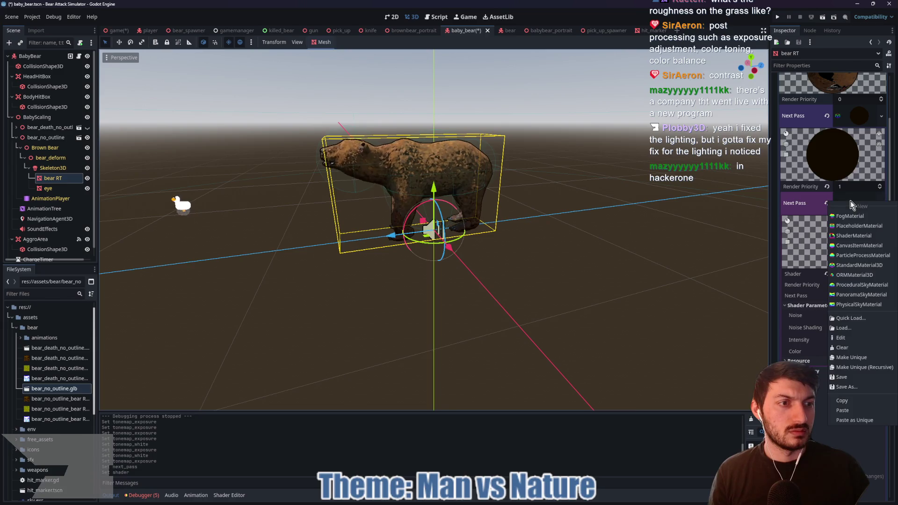
click(844, 410)
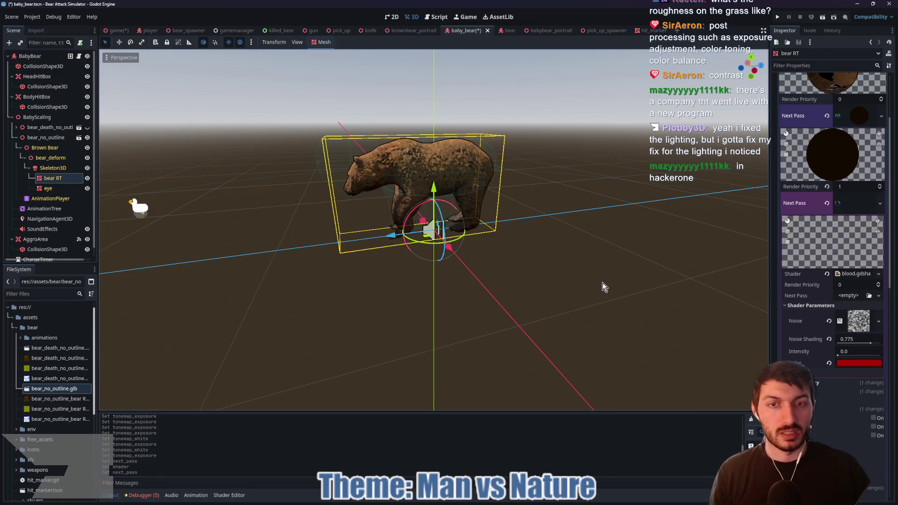
key(ctrl+s)
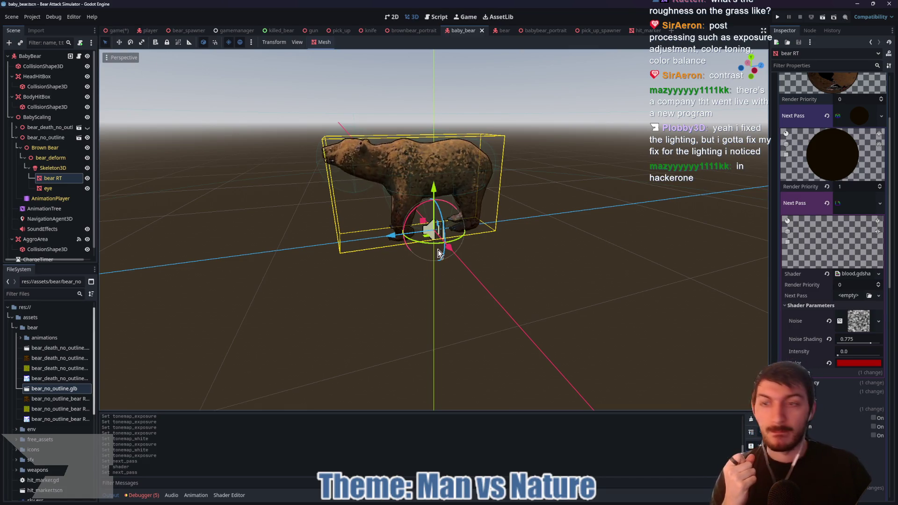
Select the BabyBear root, choose bear RT for Body Mesh, confirm, and save with Ctrl+S.
click(80, 56)
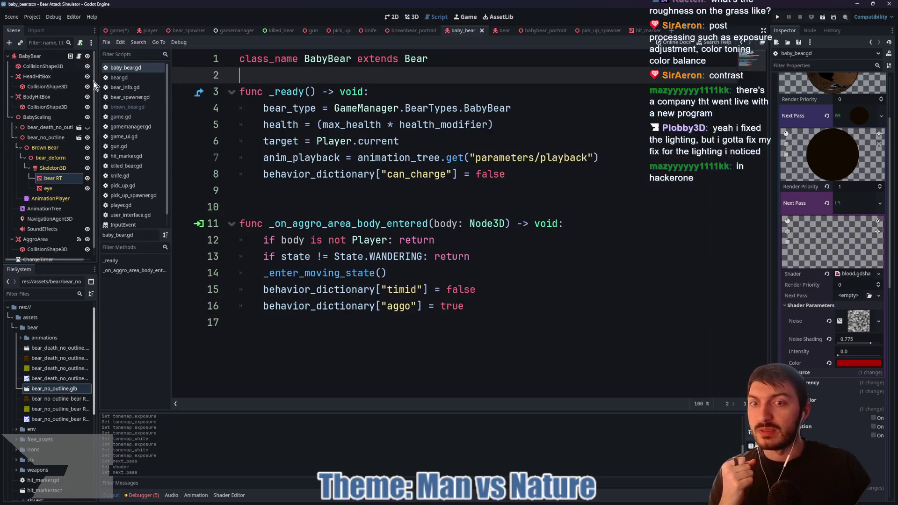
click(42, 56)
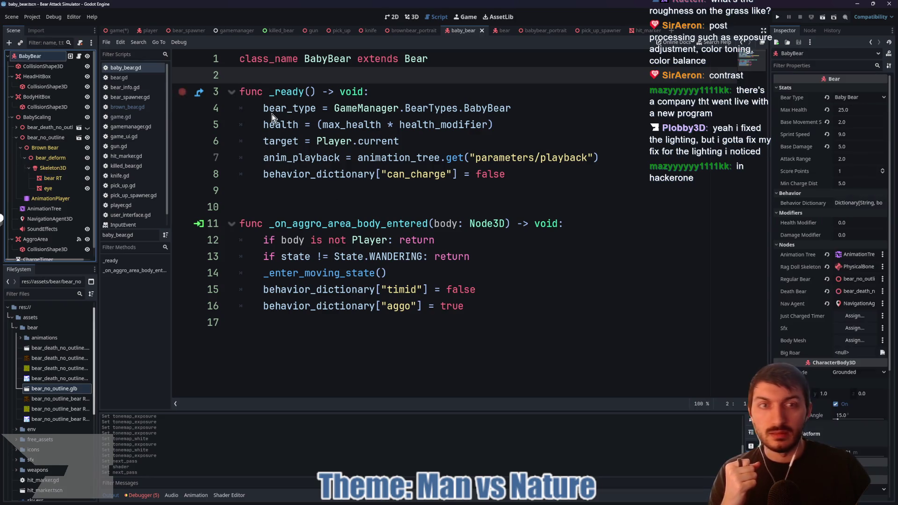
click(854, 341)
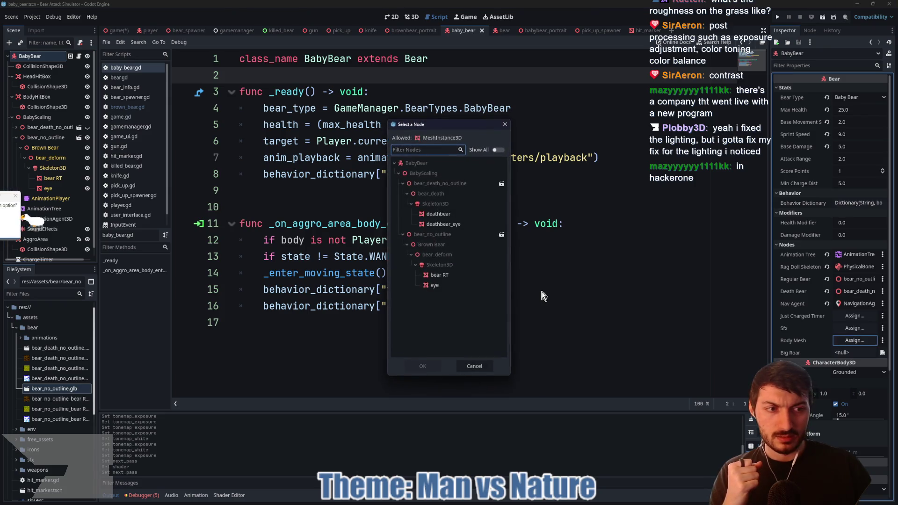
click(461, 275)
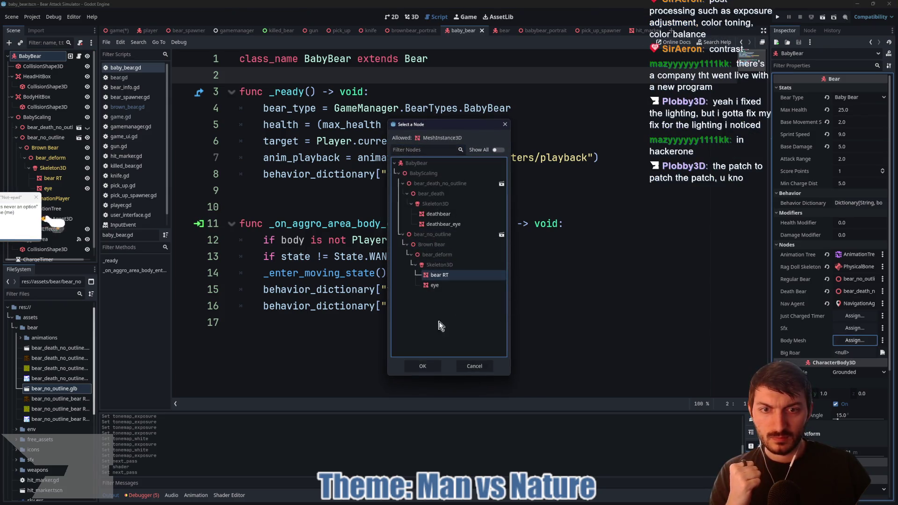
click(430, 365)
click(493, 318)
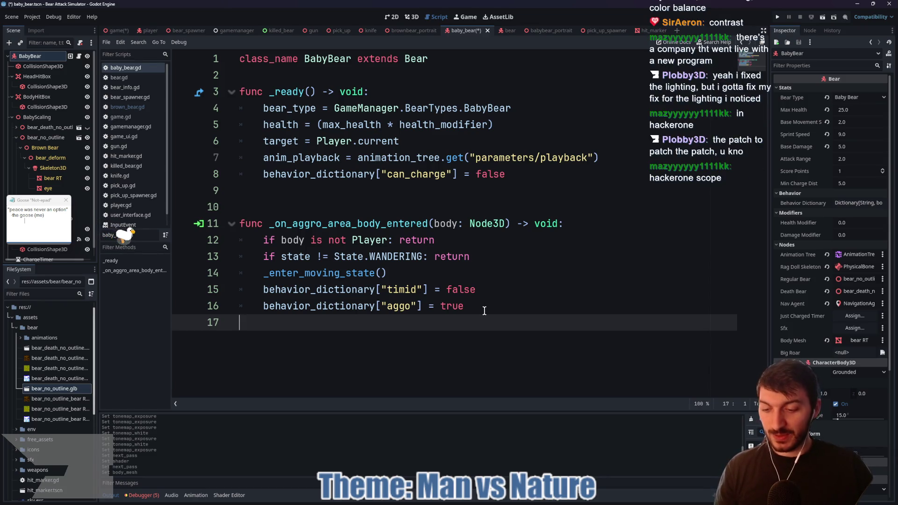
key(ctrl+s)
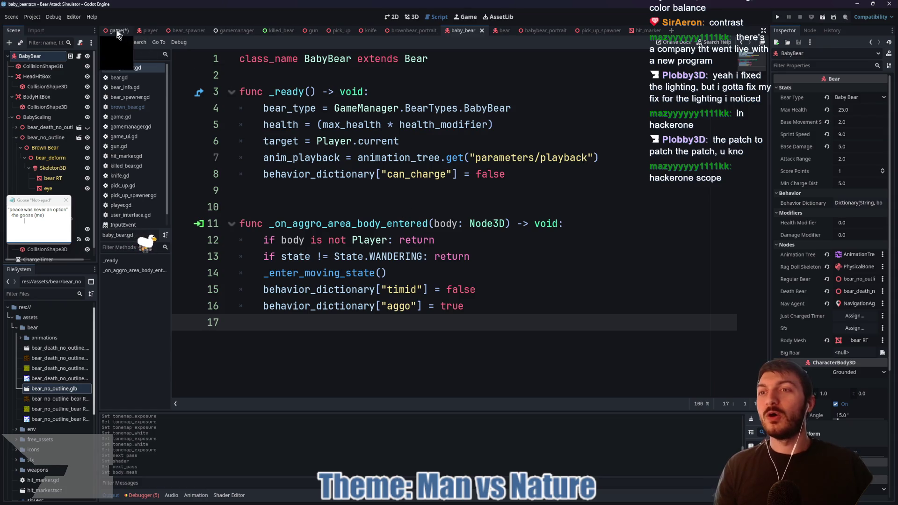
click(116, 30)
key(ctrl+s)
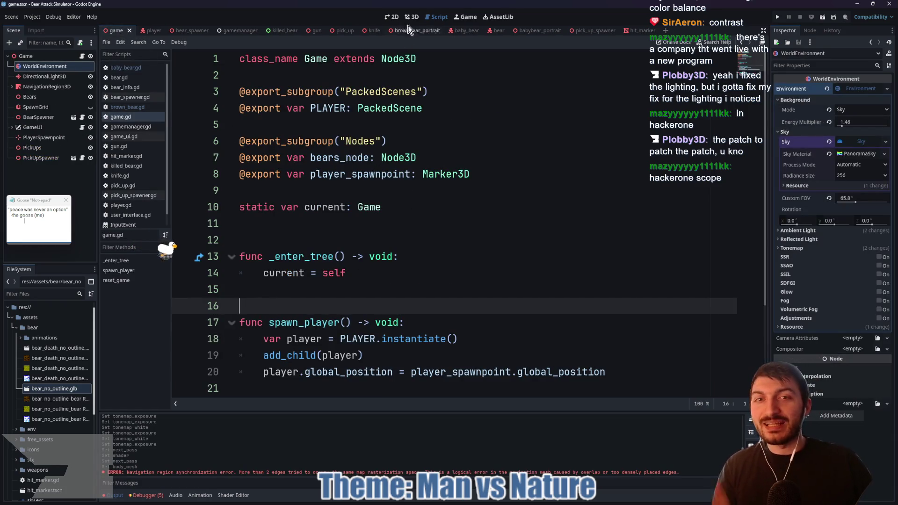
key(ctrl+F2)
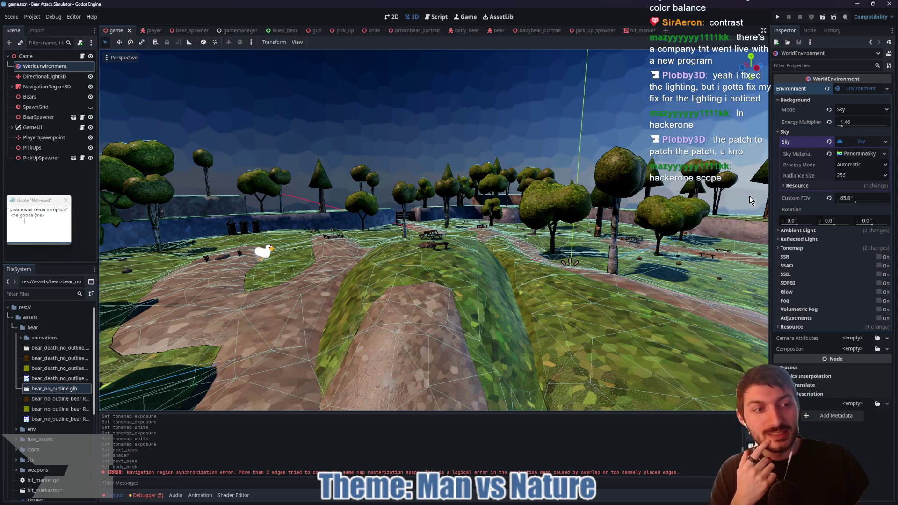
click(818, 247)
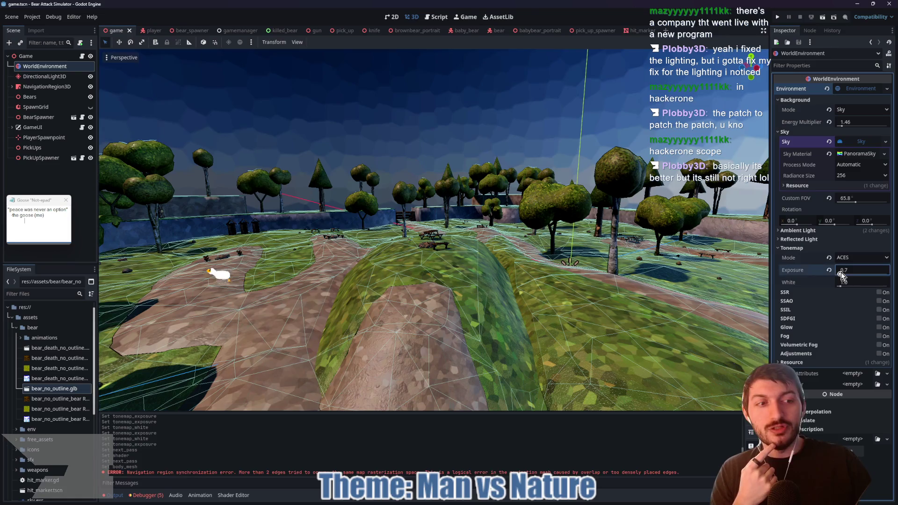
drag(840, 276, 844, 276)
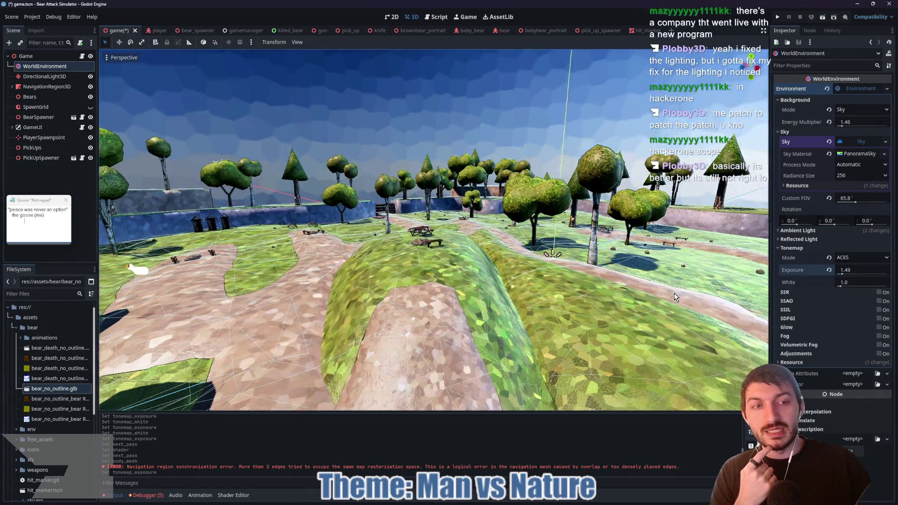
drag(674, 293, 662, 180)
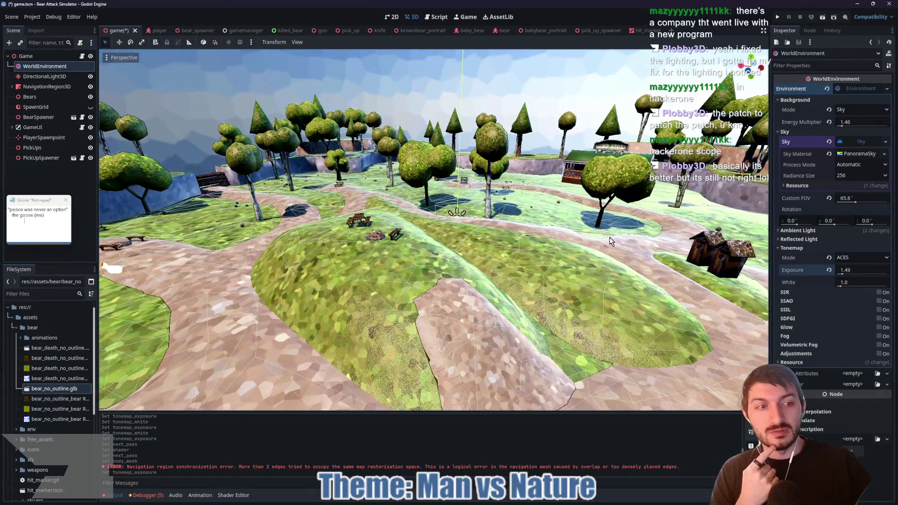
click(831, 271)
click(852, 274)
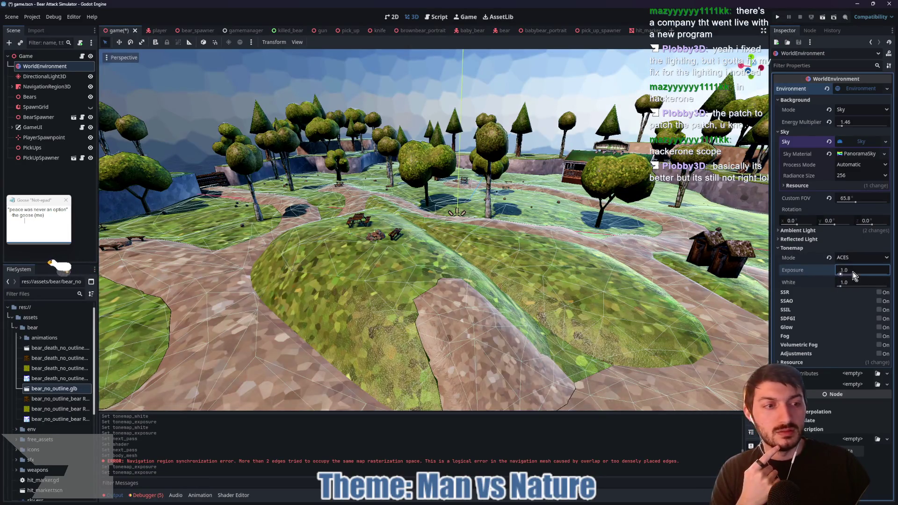
text(0.7)
key(Return)
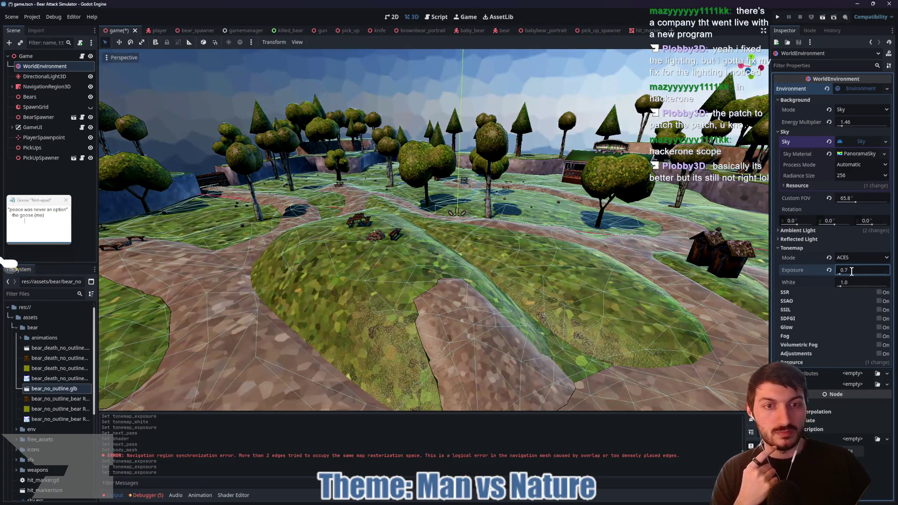
key(ctrl+s)
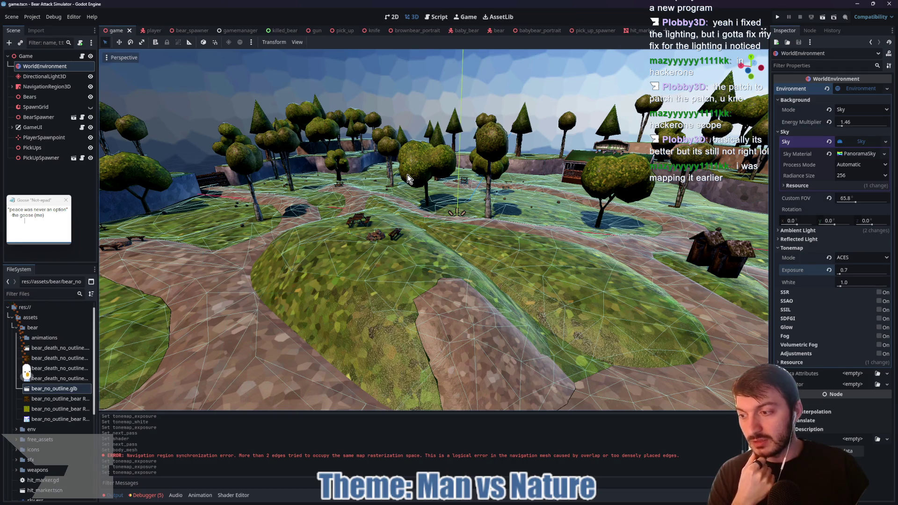
drag(398, 167, 395, 173)
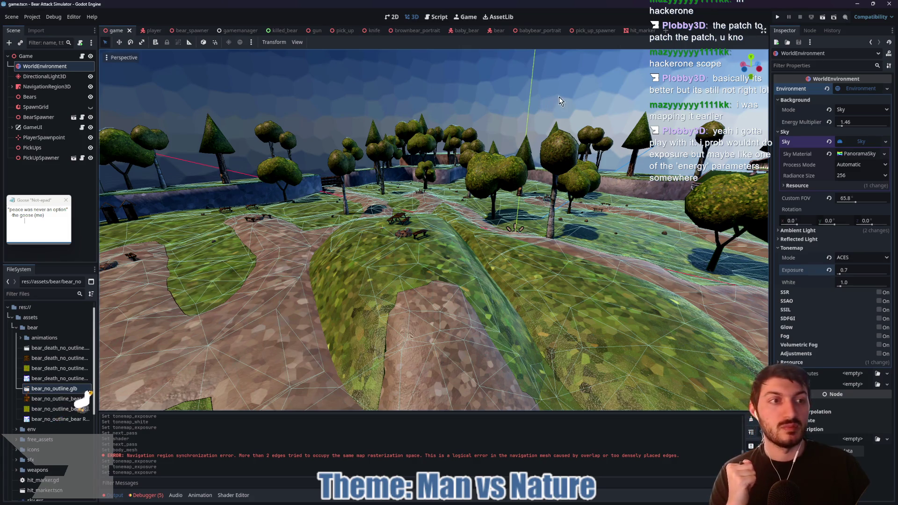
Select DirectionalLight3D and review its Directional Shadow Mode, keeping PSSM 4 Splits.
click(53, 78)
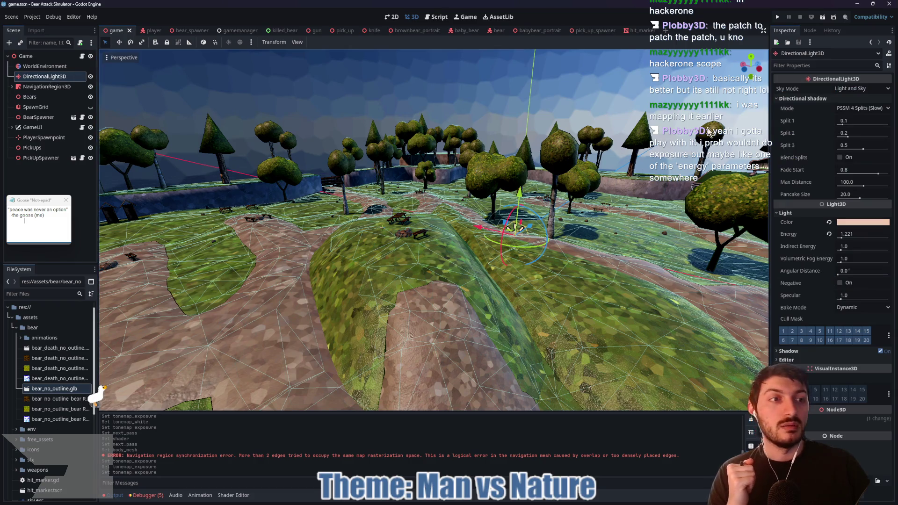
click(854, 110)
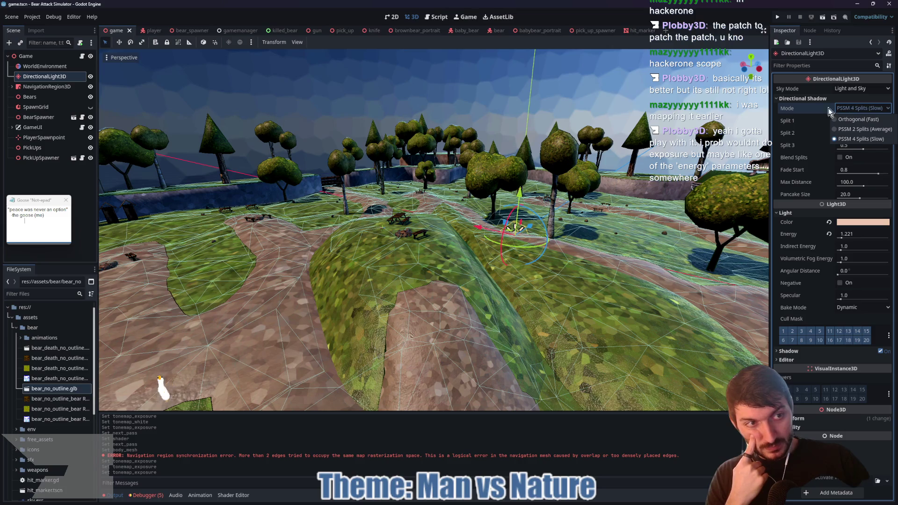
click(797, 108)
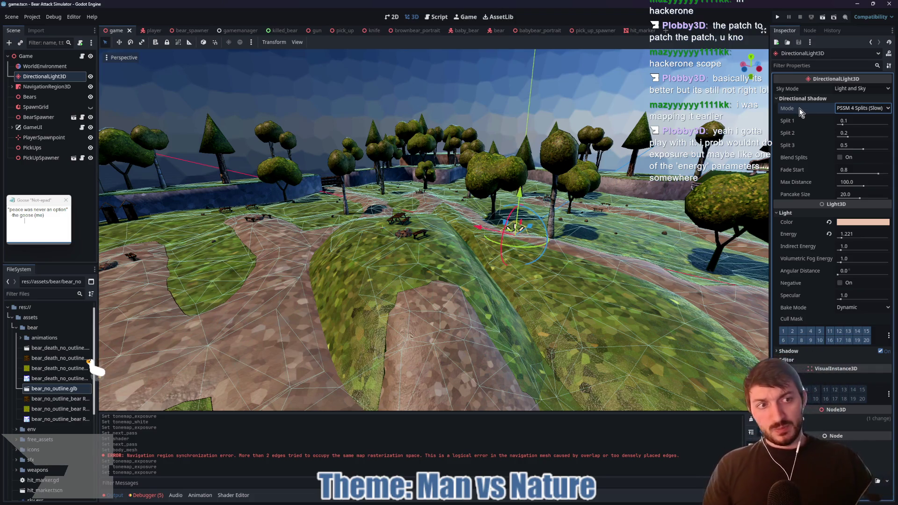
mouse_move(804, 112)
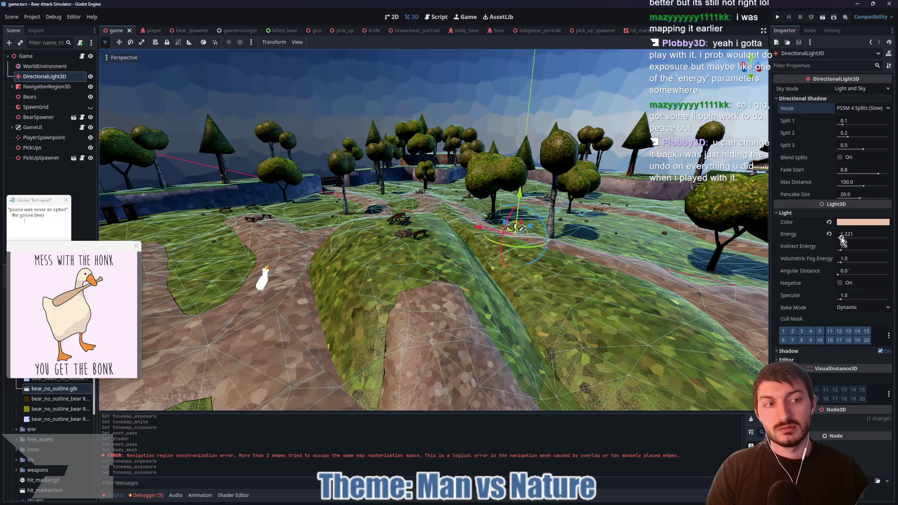
Raise the directional light's Energy, entering 2 directly.
mouse_move(842, 239)
mouse_down()
mouse_move(895, 240)
mouse_move(843, 237)
mouse_up()
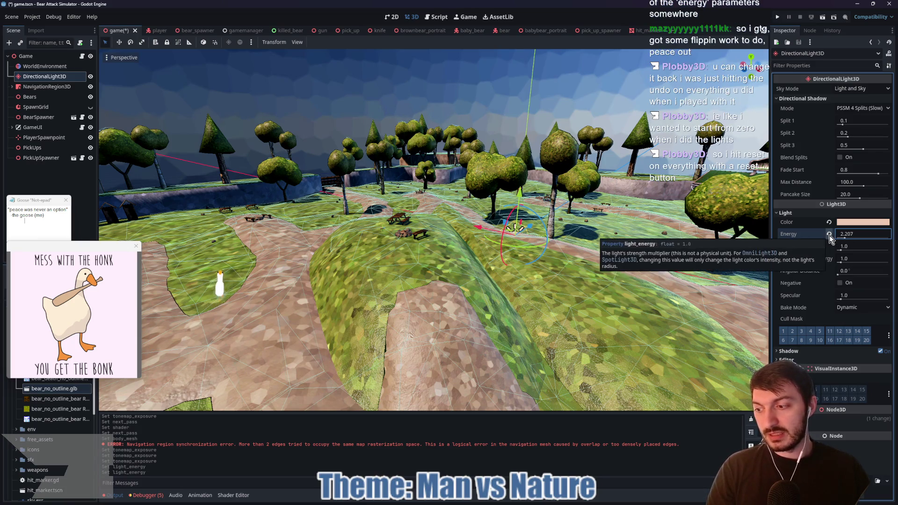
double_click(854, 234)
text(2)
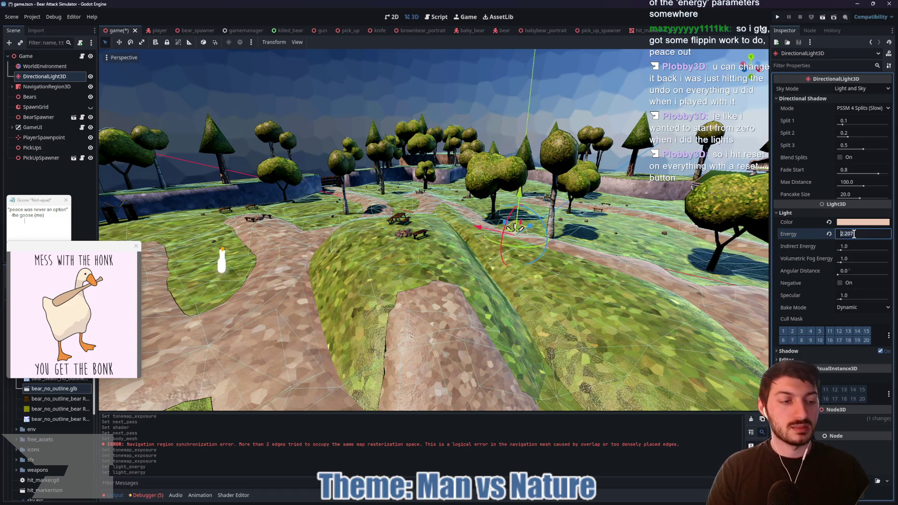
key(Return)
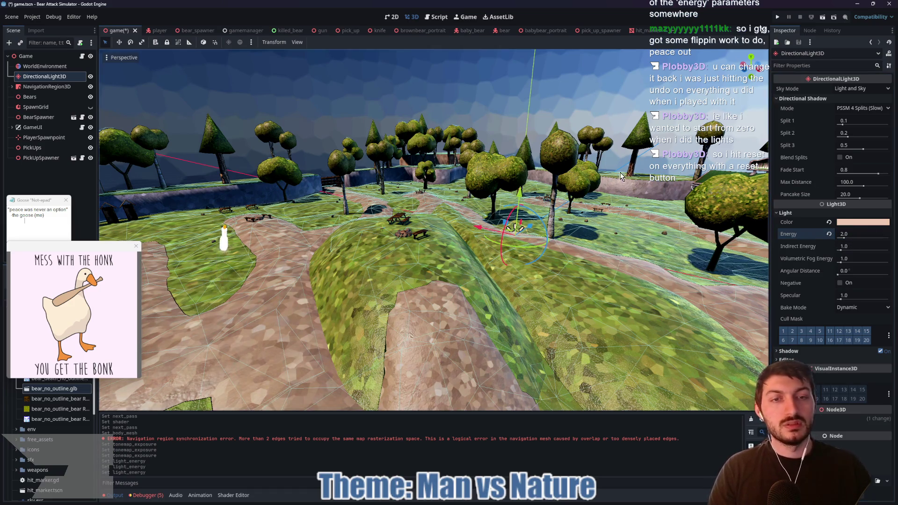
Settle Angular Distance at 13.56 and revert the light's Energy to 1.0.
scroll(623, 186, down, 5)
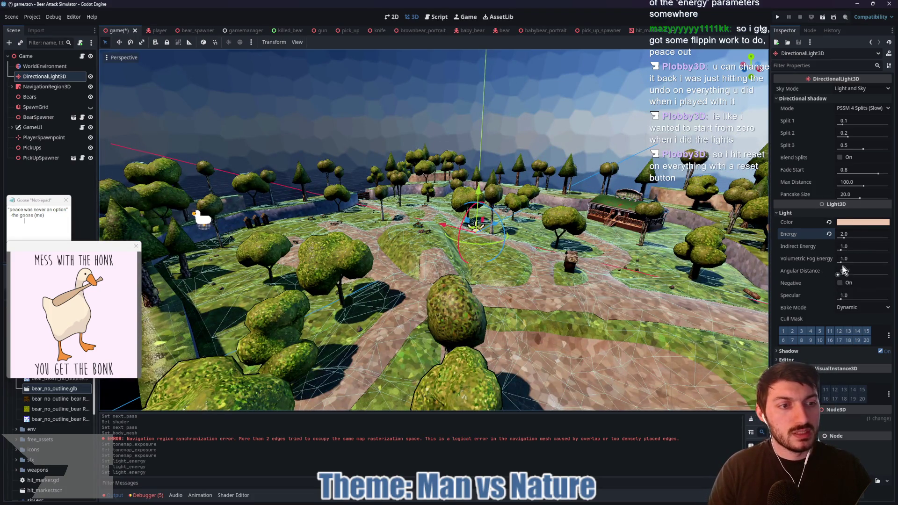
drag(838, 275, 864, 273)
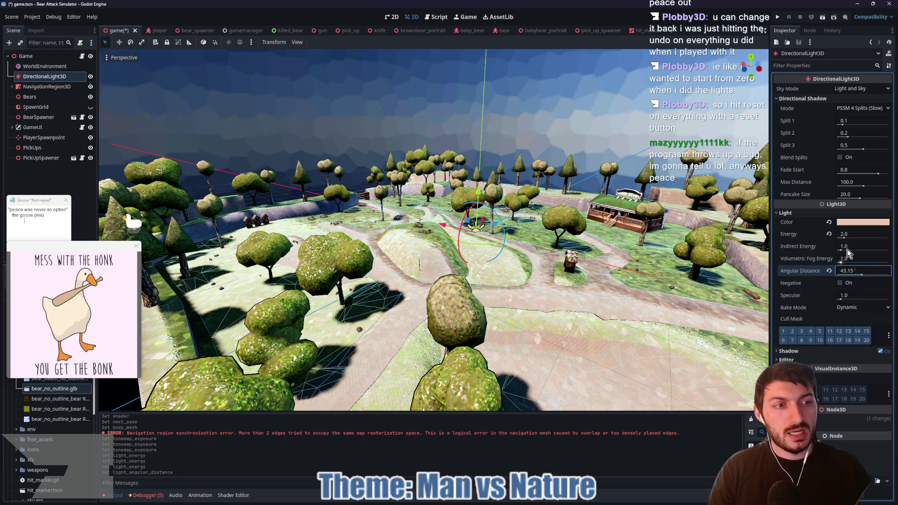
mouse_move(864, 237)
mouse_down()
mouse_move(847, 237)
mouse_move(860, 238)
mouse_up()
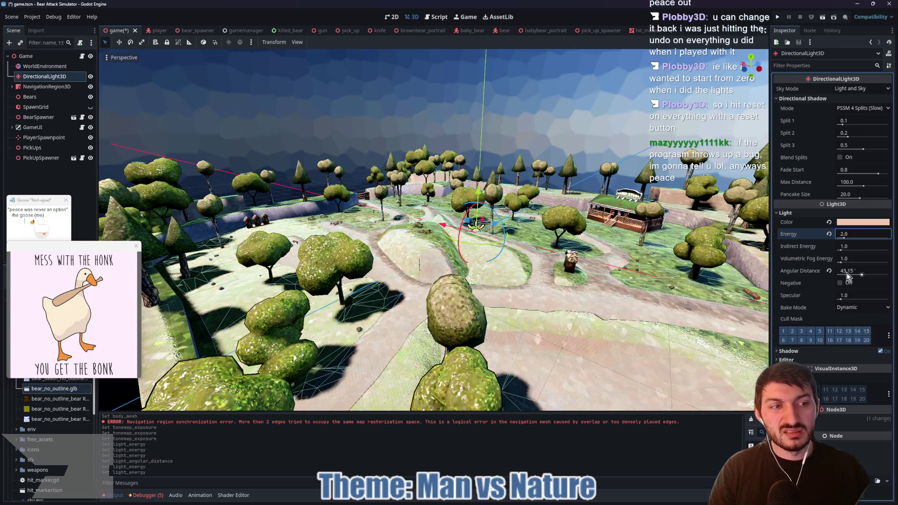
mouse_move(863, 275)
mouse_down()
mouse_move(887, 276)
mouse_move(847, 273)
mouse_up()
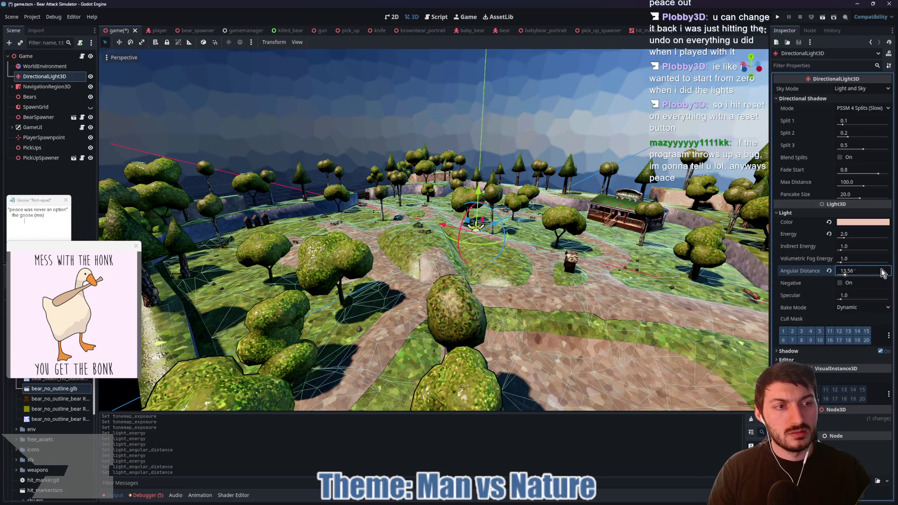
drag(845, 238, 843, 237)
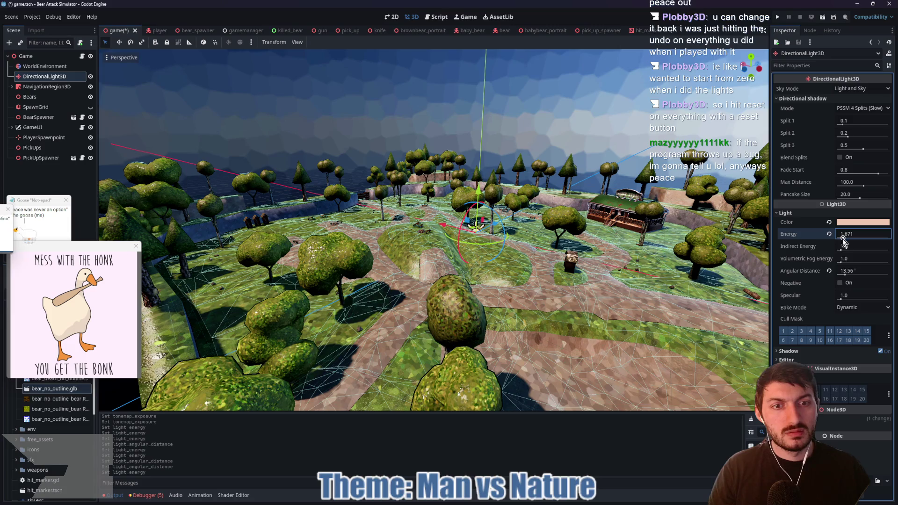
drag(653, 288, 442, 281)
click(829, 234)
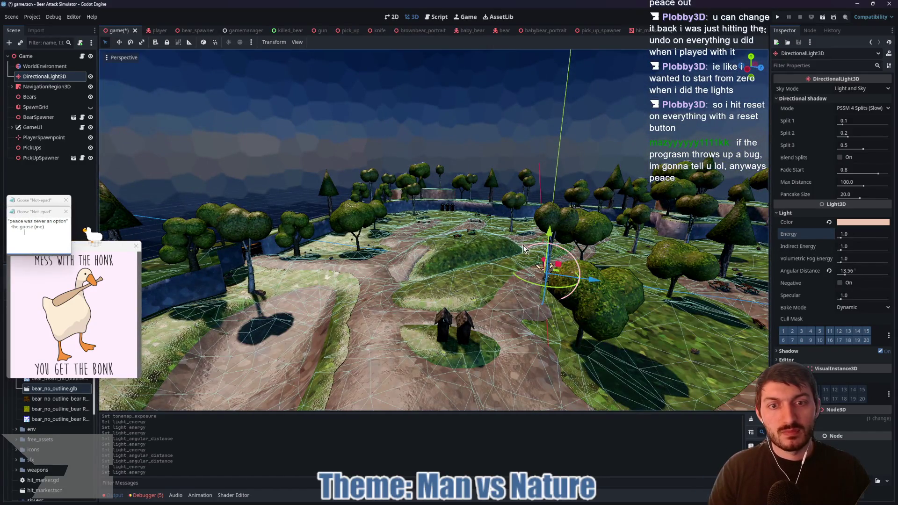
Set the light's Energy to 1.7, save the scene with Ctrl+S, and deselect the light.
drag(608, 262, 610, 278)
click(849, 245)
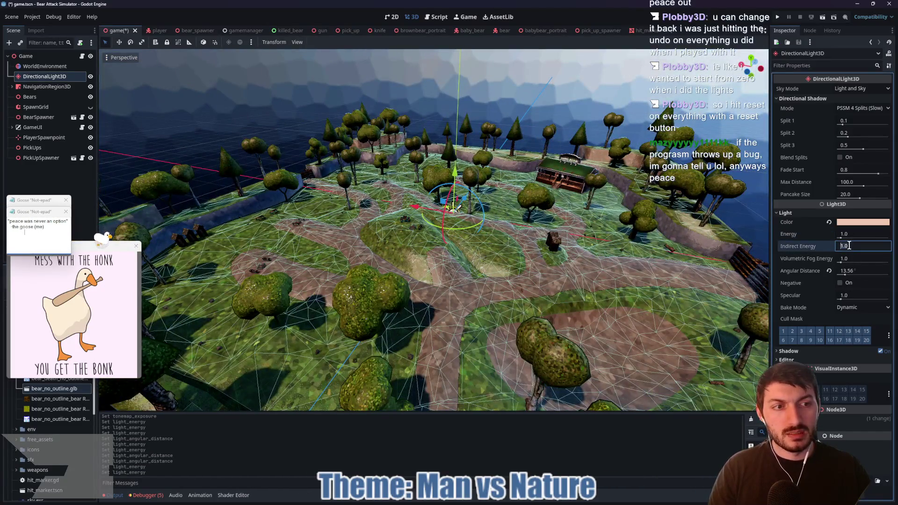
click(848, 234)
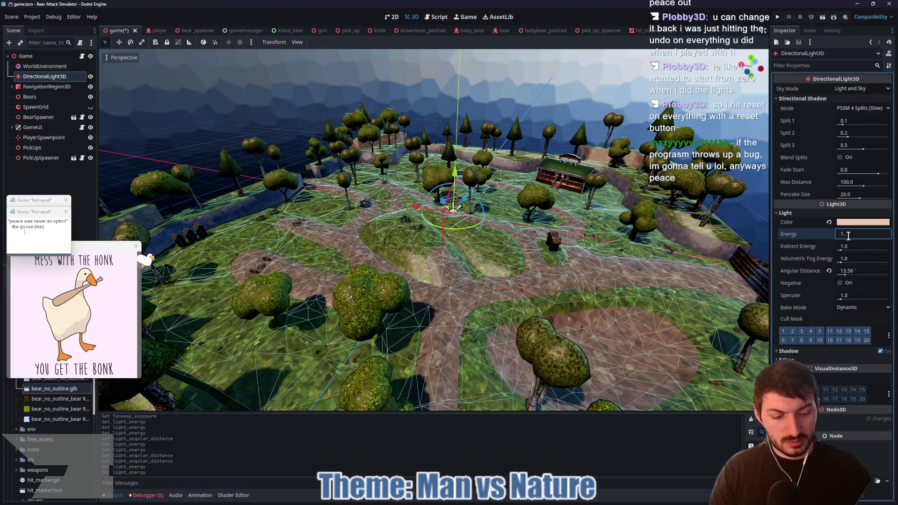
text(7)
key(Return)
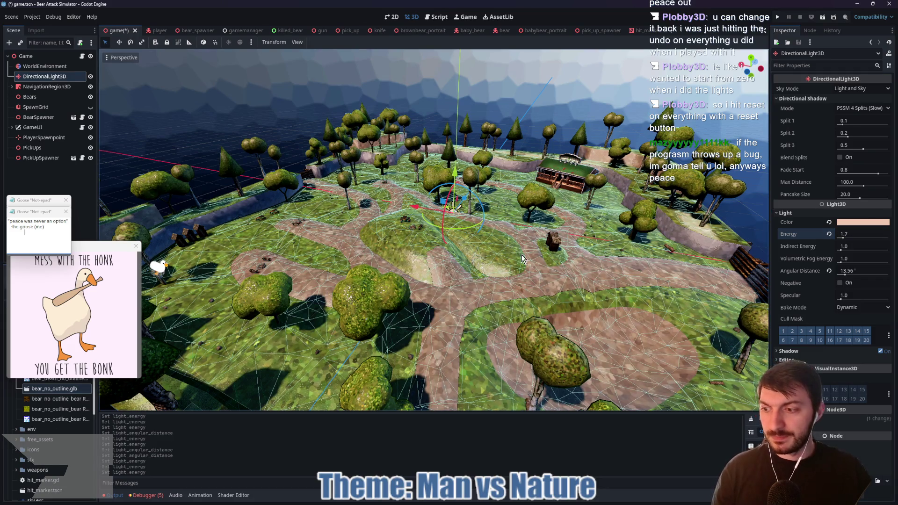
key(ctrl+s)
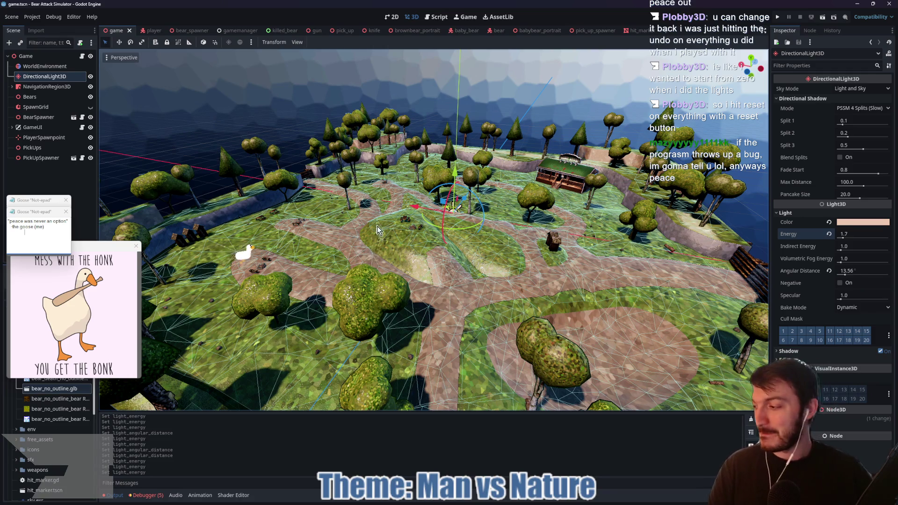
key(Escape)
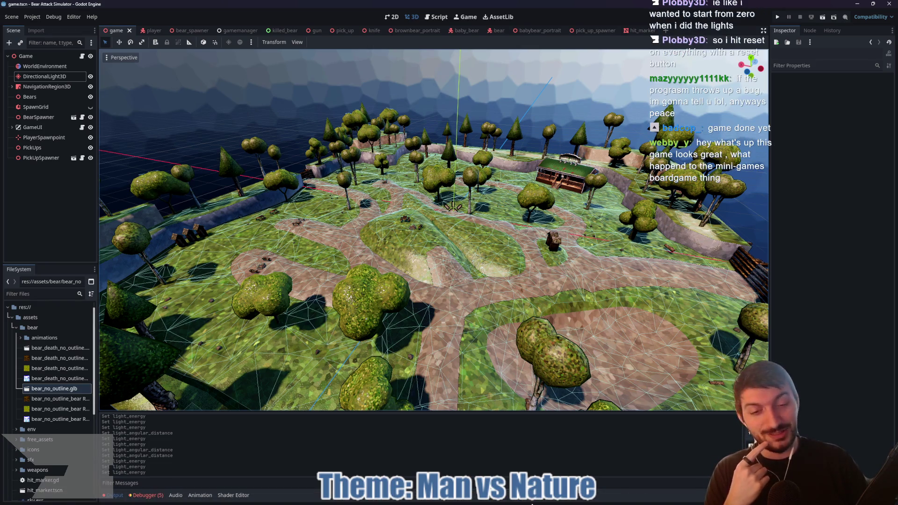
Run the game with F5 and walk along the park path to the bear.
key(F5)
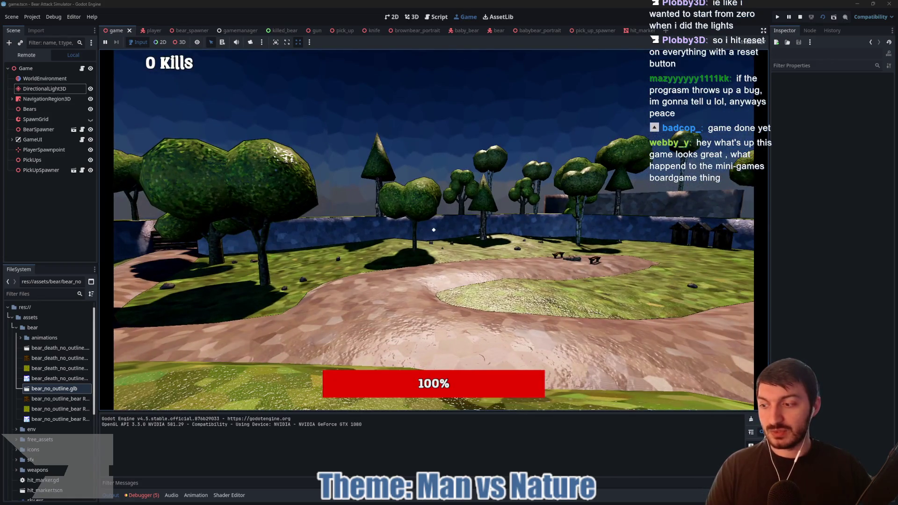
key(w)
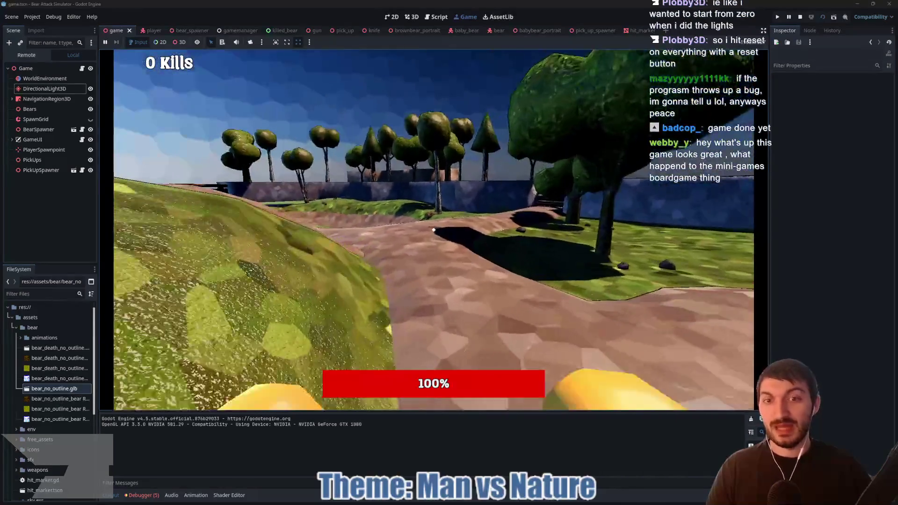
key(w)
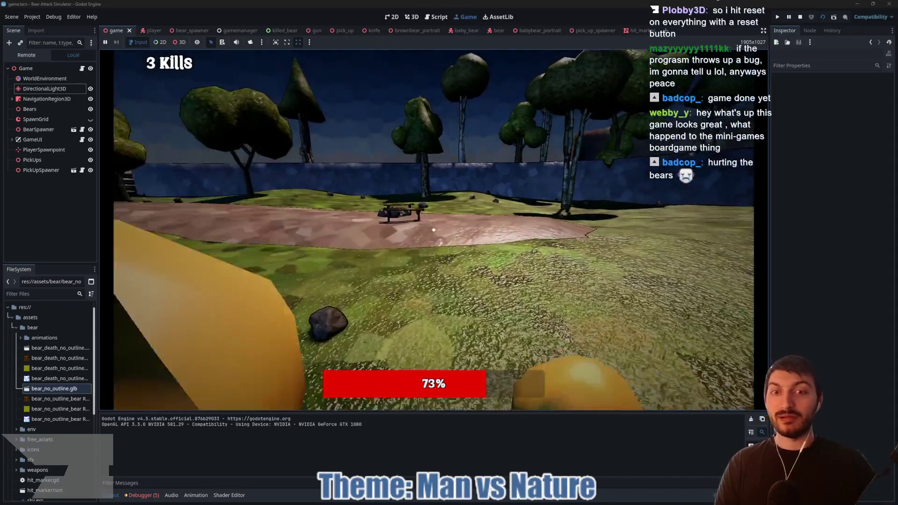
key(w)
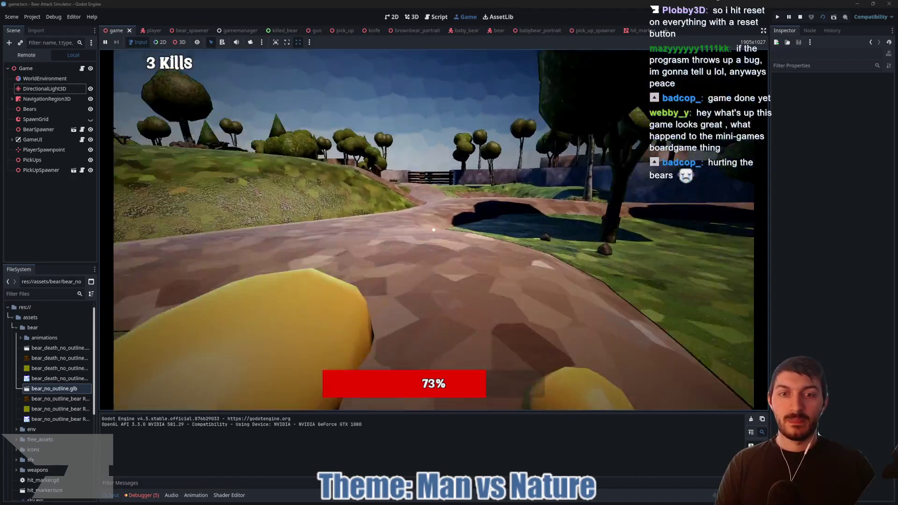
key(w)
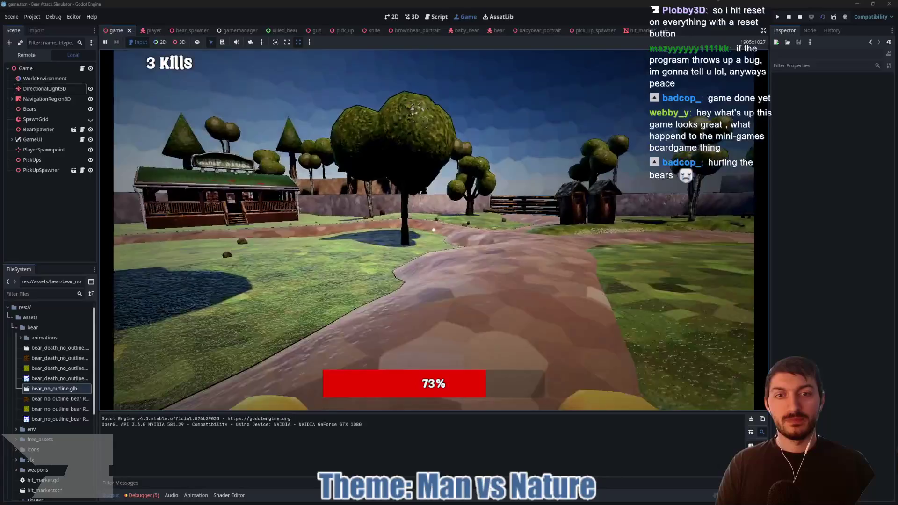
key(w)
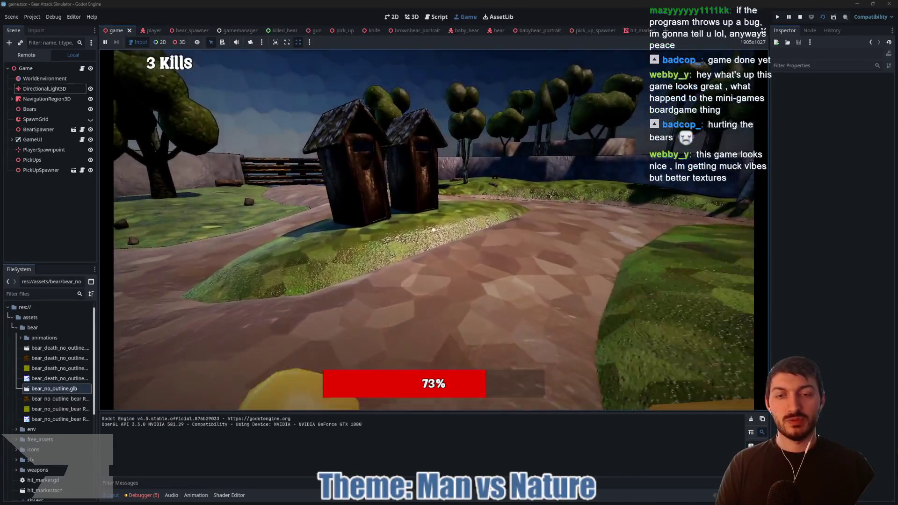
key(w)
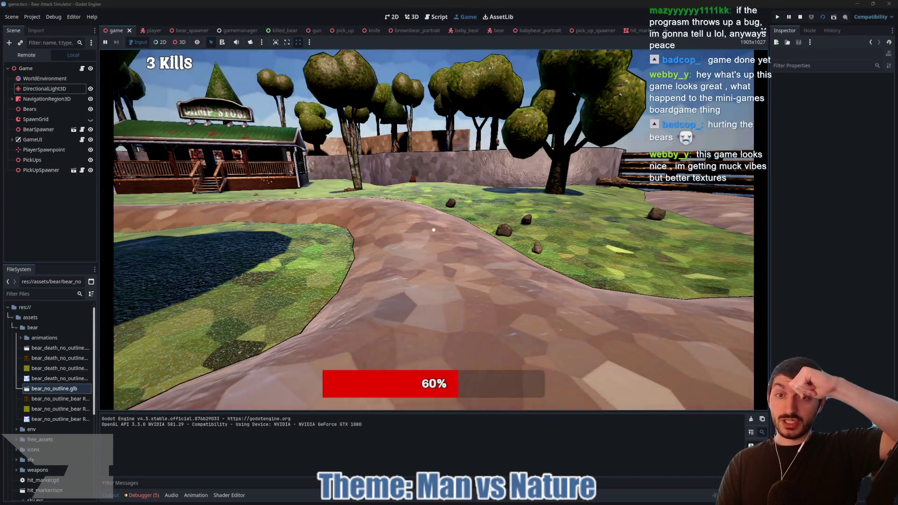
key(w)
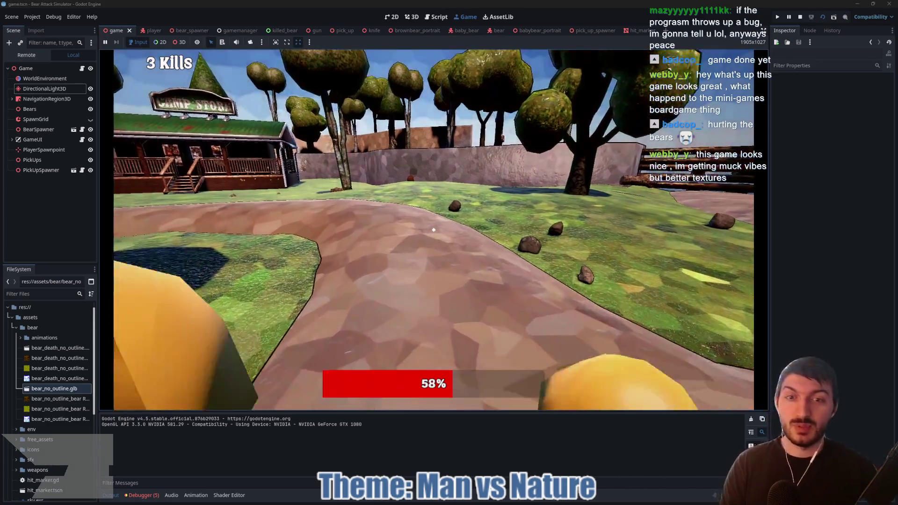
key(w)
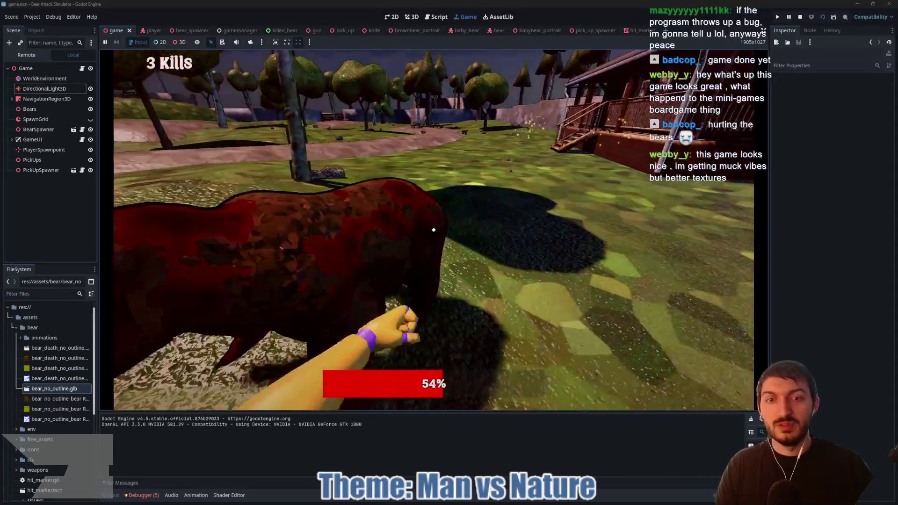
key(s)
Punch the bears until Kills reaches 5, then stop the game with F8.
click(433, 229)
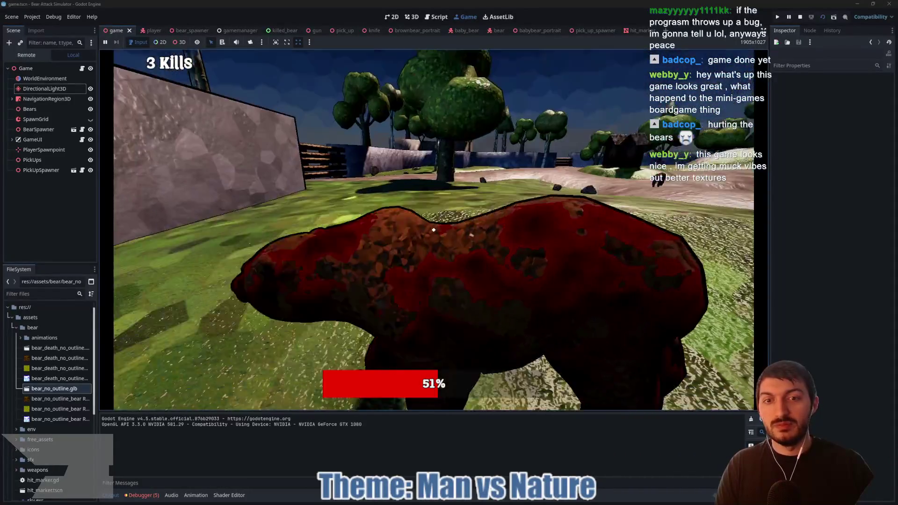
click(433, 230)
click(433, 230)
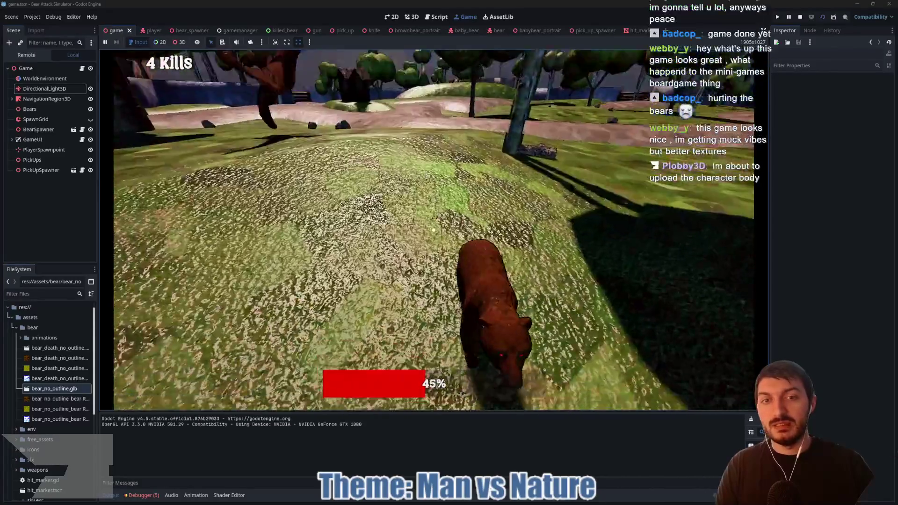
click(433, 230)
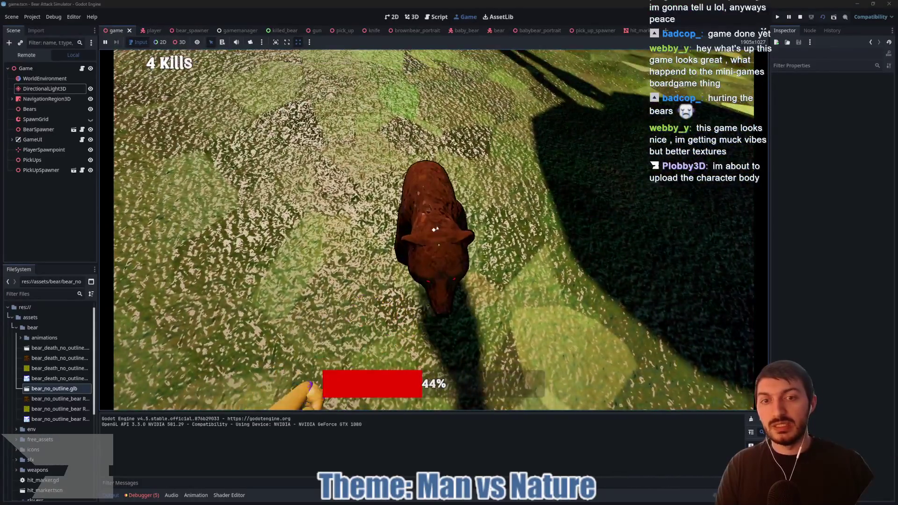
click(433, 229)
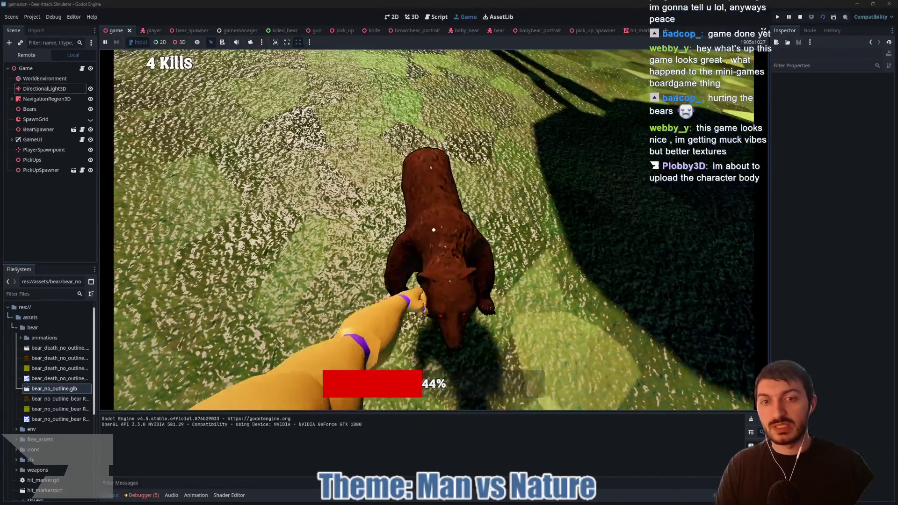
click(434, 230)
click(434, 229)
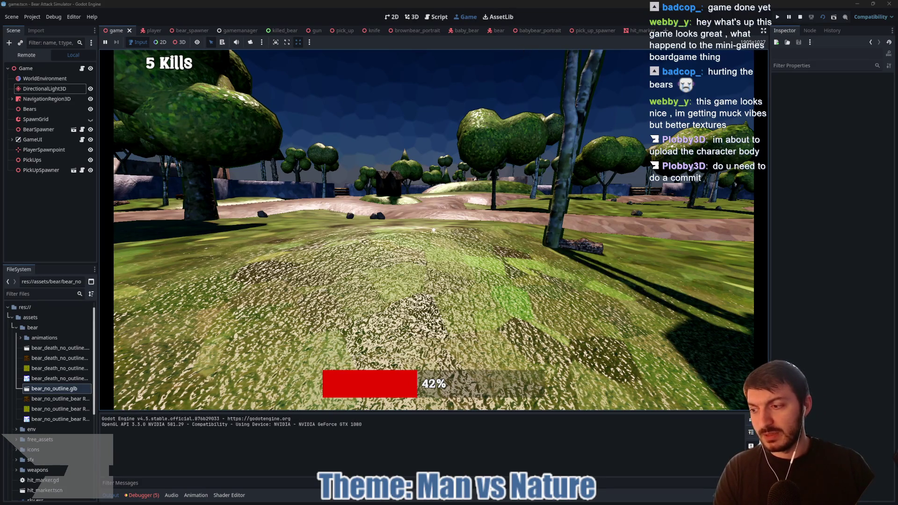
key(F8)
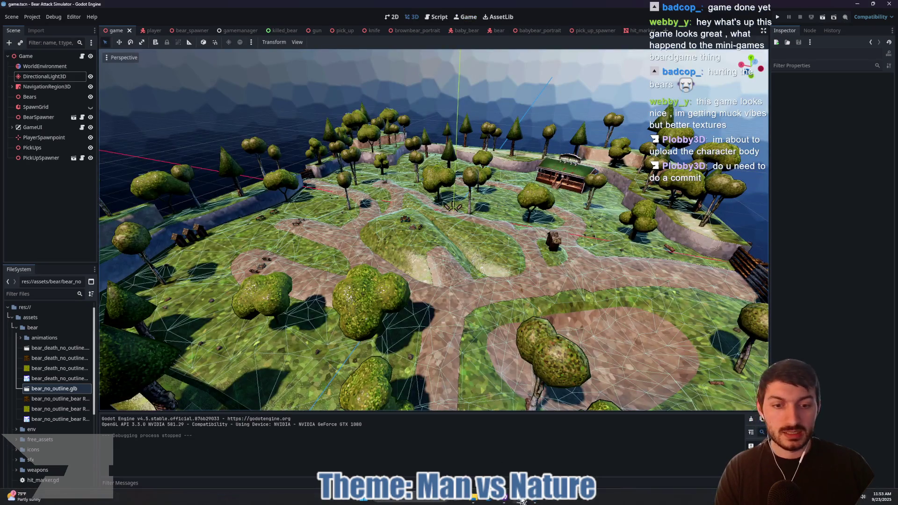
Commit the five files as 'Bear Blood', push to origin, and return to Godot.
click(504, 497)
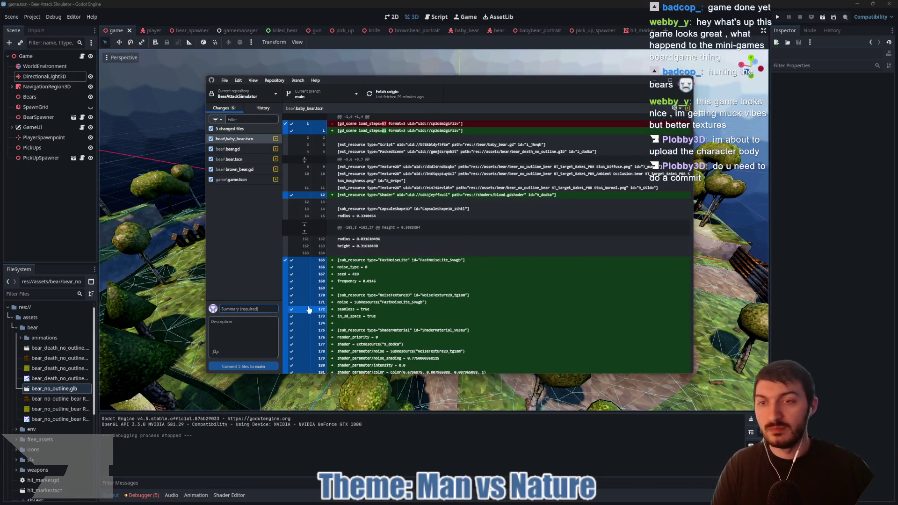
text(Bear Blood)
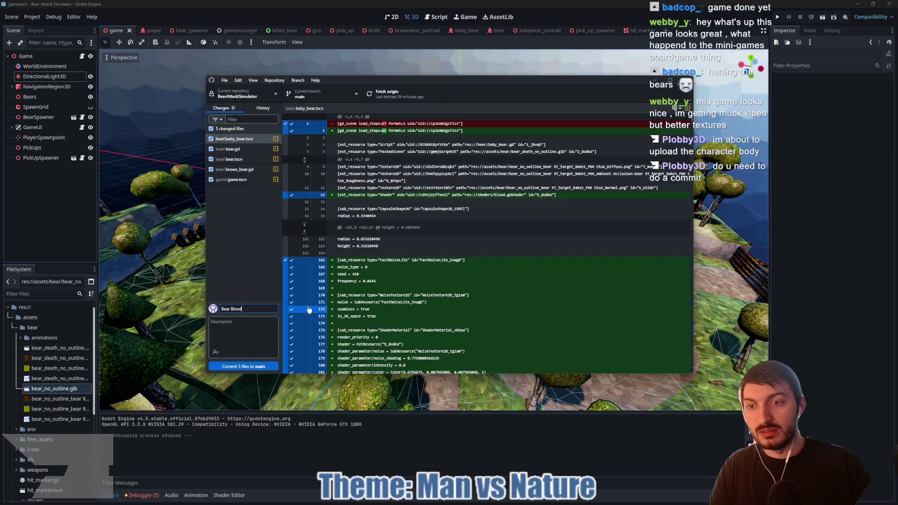
click(253, 366)
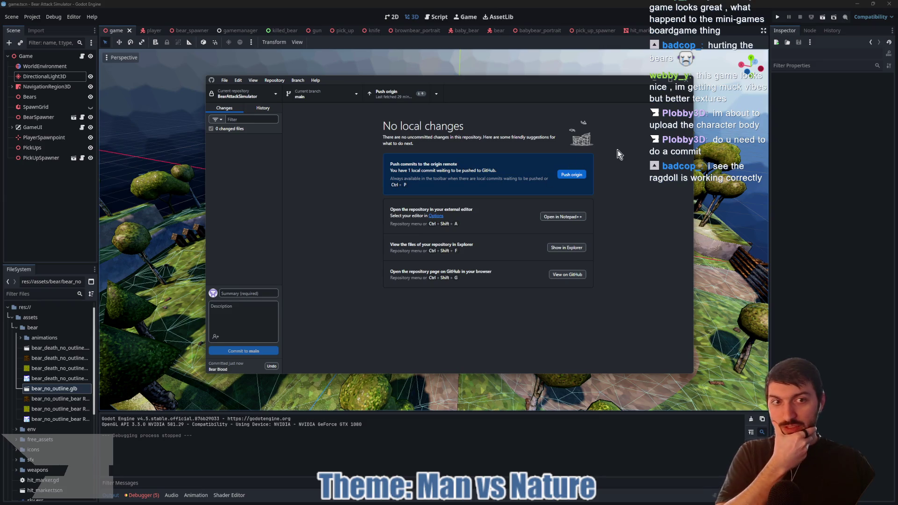
click(574, 173)
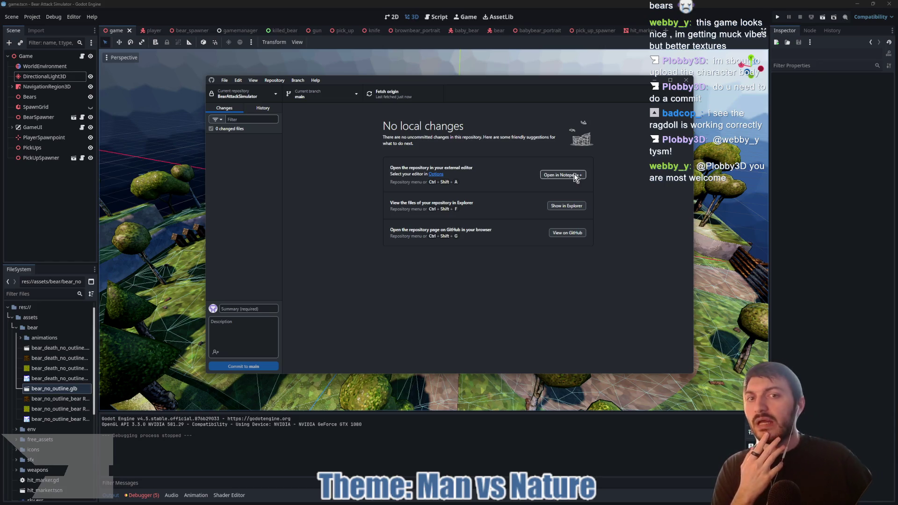
click(827, 133)
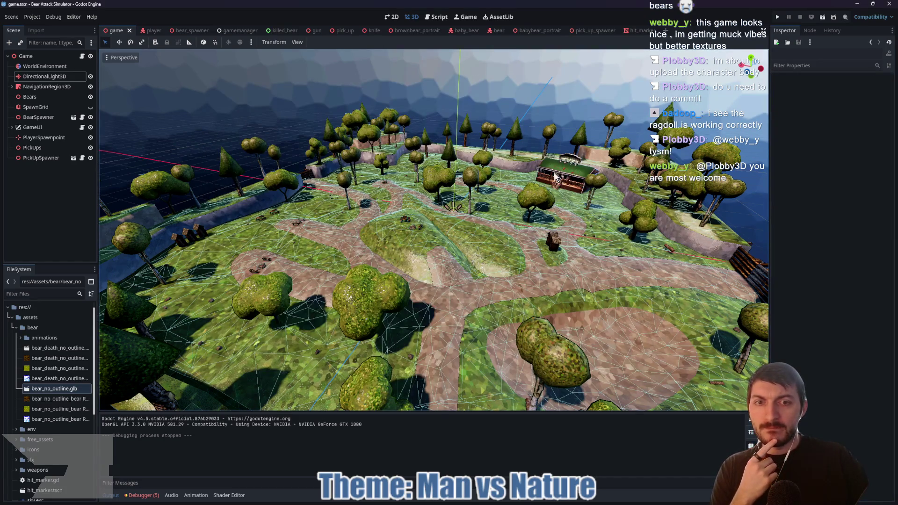
Zoom and orbit the viewport over the central hill toward the cabin.
scroll(468, 224, down, 3)
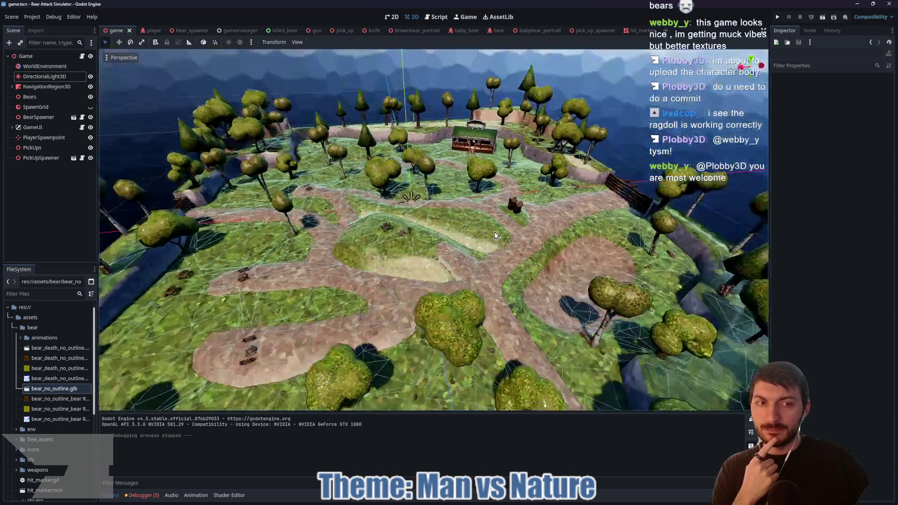
scroll(494, 231, up, 3)
scroll(493, 229, down, 3)
scroll(468, 224, up, 3)
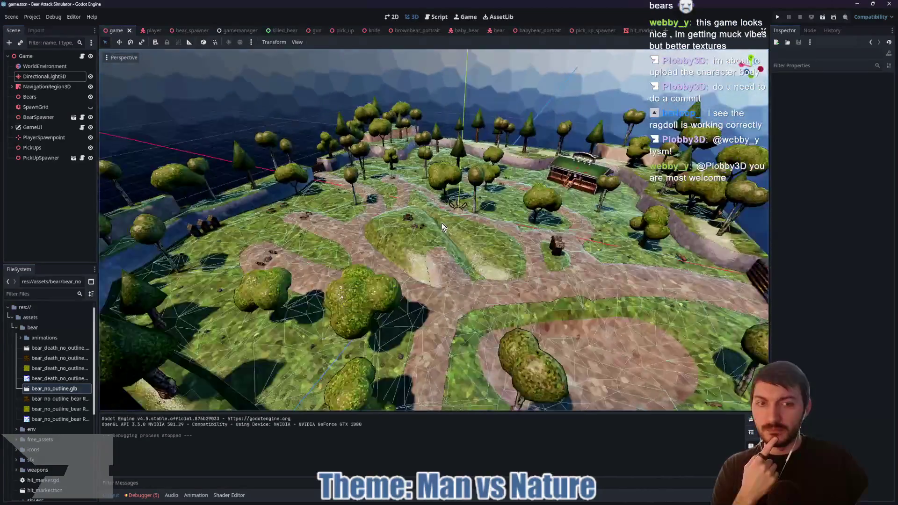
scroll(442, 224, down, 2)
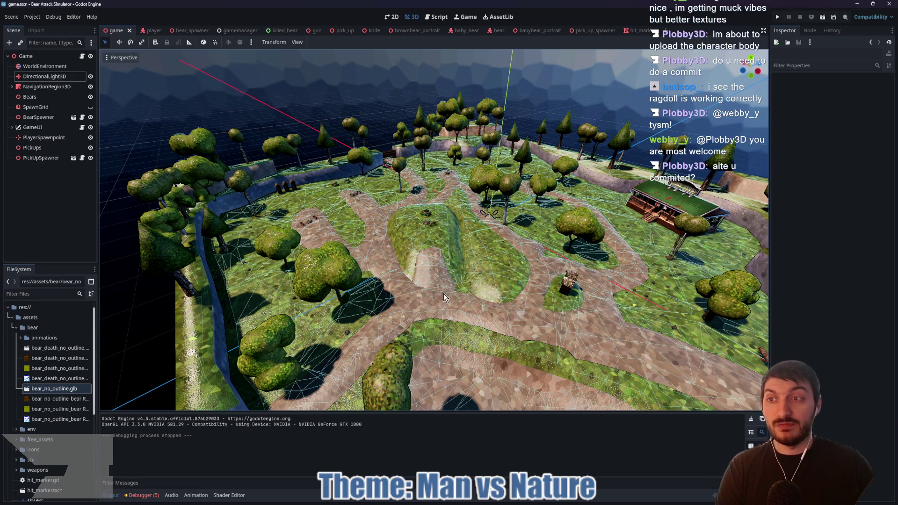
scroll(407, 234, up, 3)
mouse_move(407, 234)
mouse_down()
mouse_move(422, 282)
mouse_move(515, 284)
mouse_move(570, 265)
mouse_move(544, 224)
mouse_move(479, 240)
mouse_move(489, 282)
mouse_move(417, 276)
mouse_up()
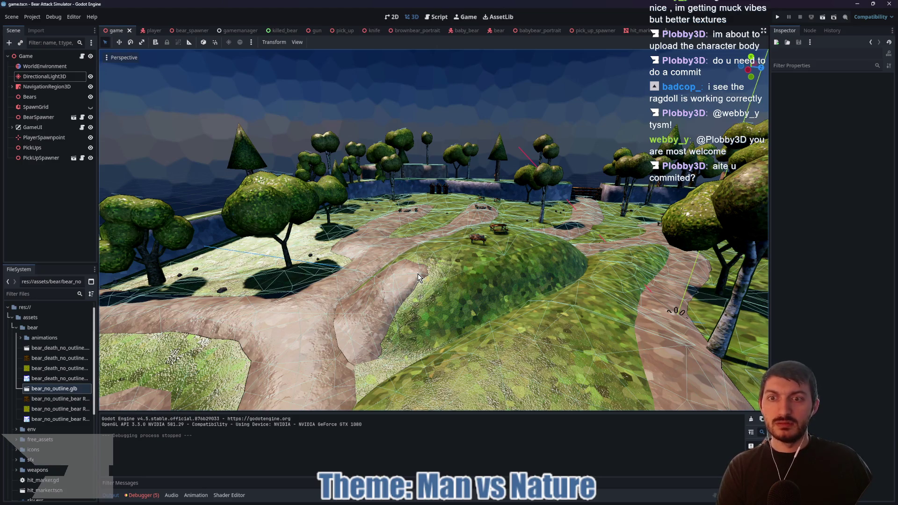
mouse_move(418, 276)
mouse_down()
mouse_move(370, 187)
mouse_move(391, 211)
mouse_move(582, 219)
mouse_up()
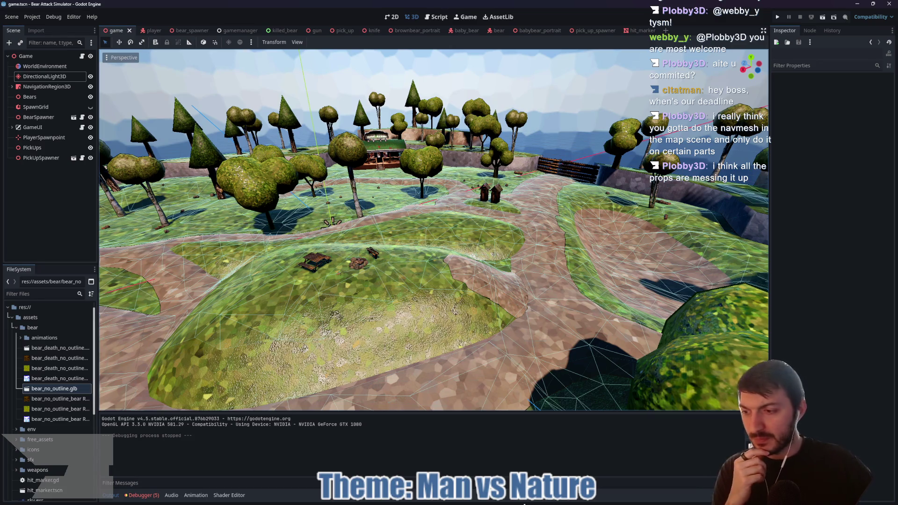
Switch to the Jern Jam 2025 itch.io page and scroll through it.
mouse_move(506, 496)
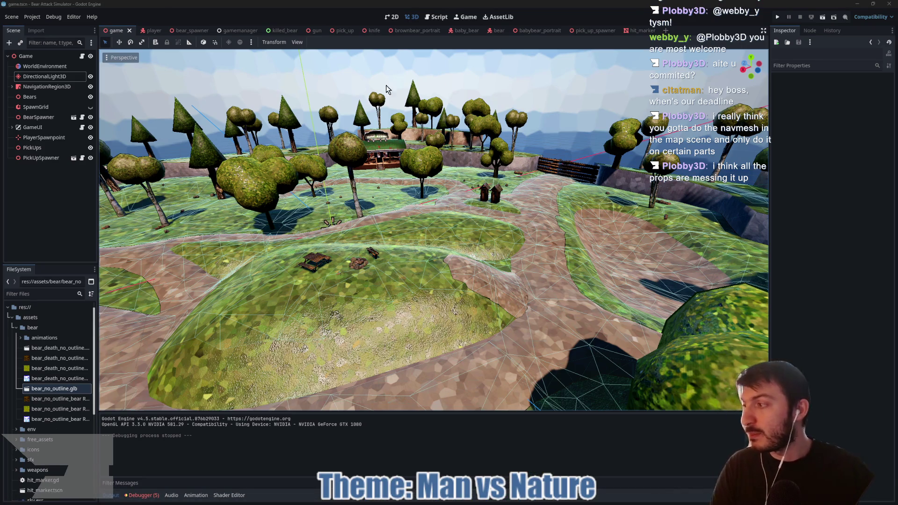
key(alt+Tab)
scroll(450, 224, down, 3)
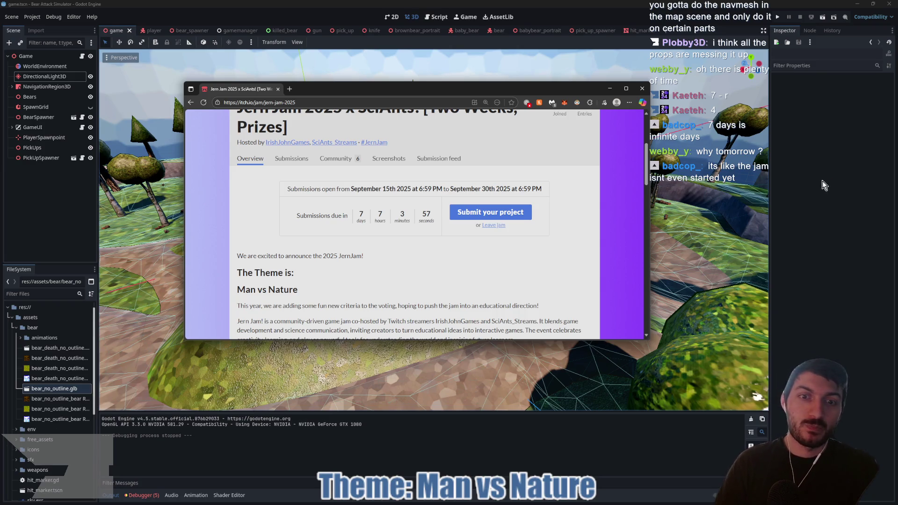
Return to Godot and orbit to see the whole map from another angle.
click(805, 201)
mouse_move(545, 206)
mouse_down()
mouse_move(514, 237)
mouse_move(490, 244)
mouse_up()
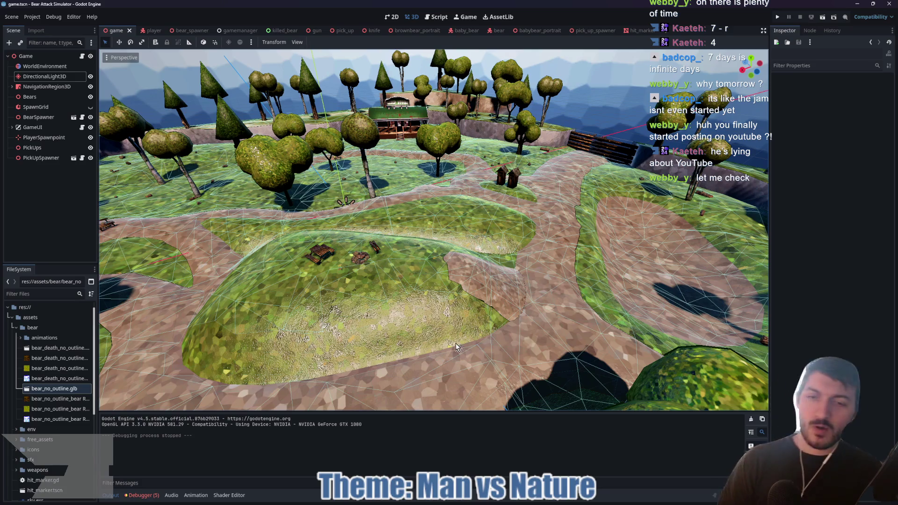
Bring back the Chrome window and place the YouTube channel window over the editor.
click(492, 501)
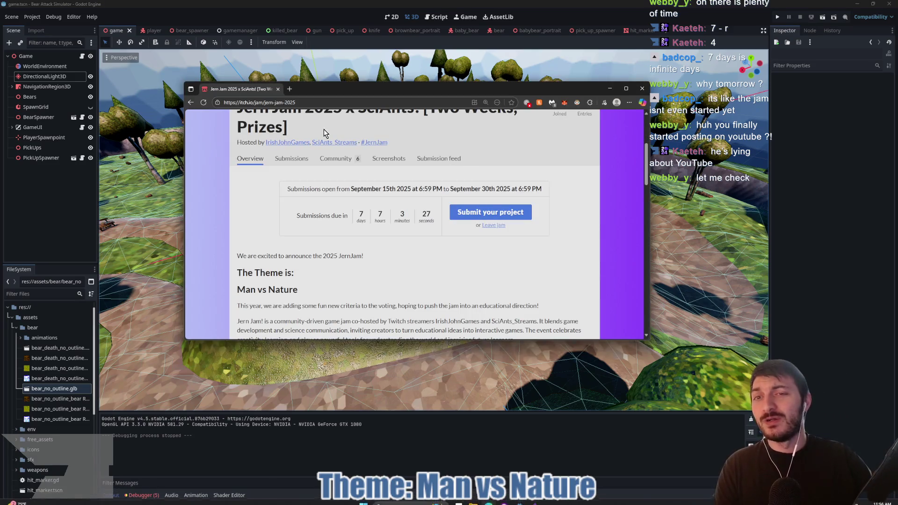
mouse_move(312, 91)
mouse_down()
mouse_move(408, 115)
mouse_move(0, 112)
mouse_up()
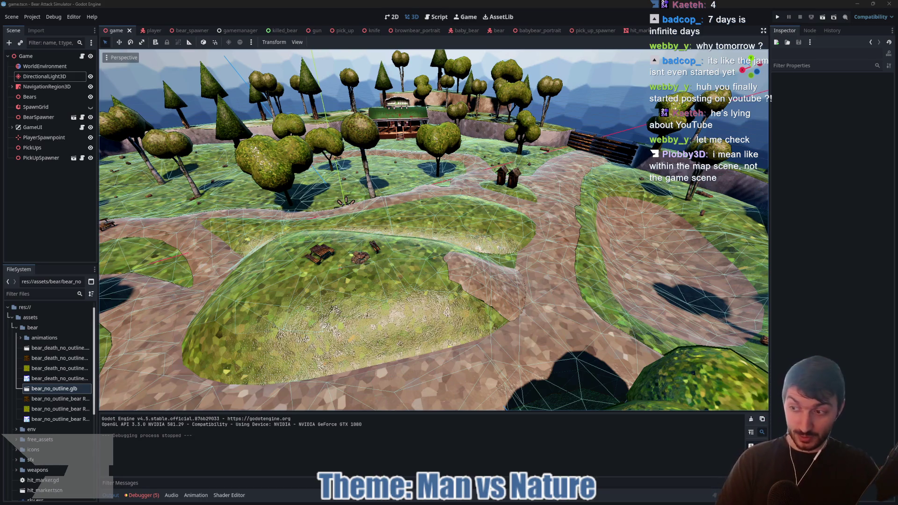
drag(0, 122, 413, 95)
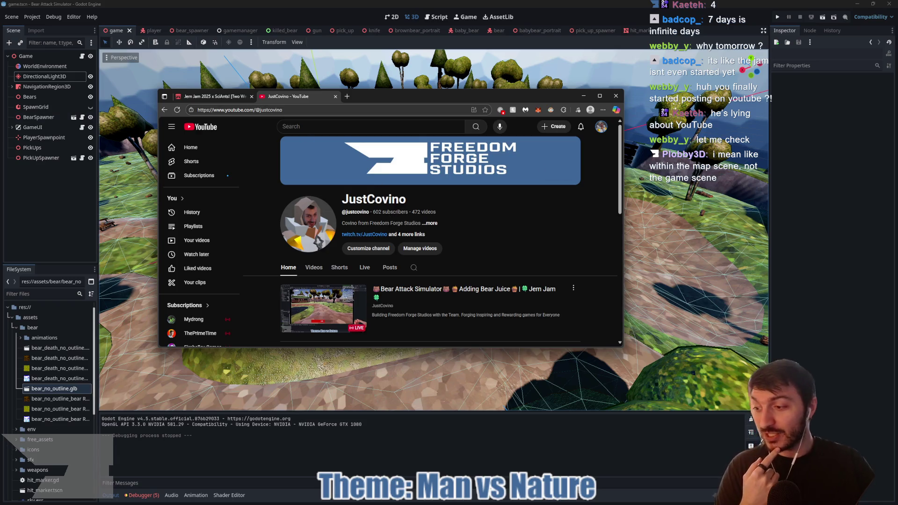
Browse the channel's videos and Shorts, sorting the Shorts by Popular.
click(322, 268)
scroll(505, 241, down, 2)
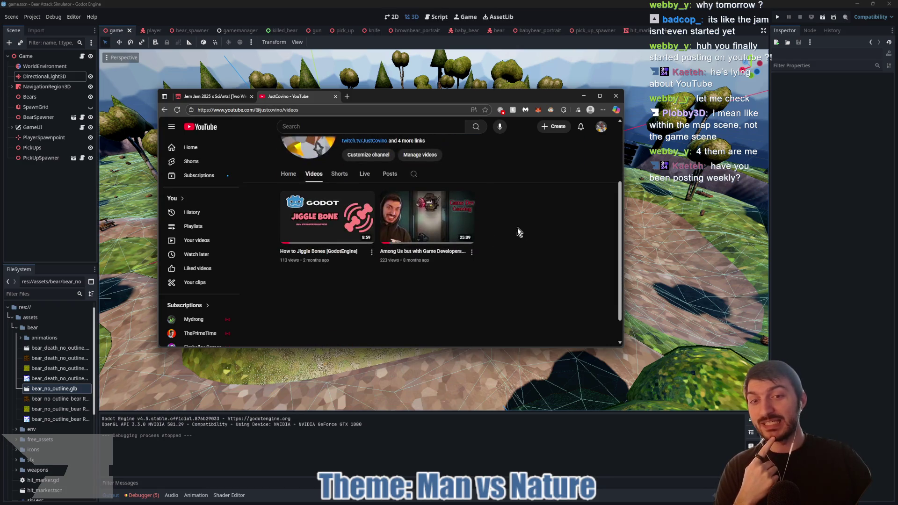
scroll(452, 275, up, 2)
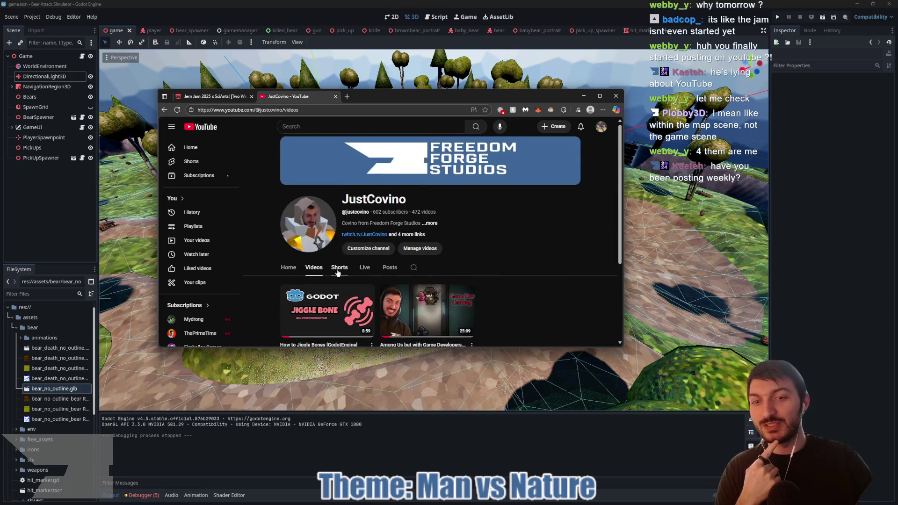
click(337, 272)
scroll(532, 225, down, 2)
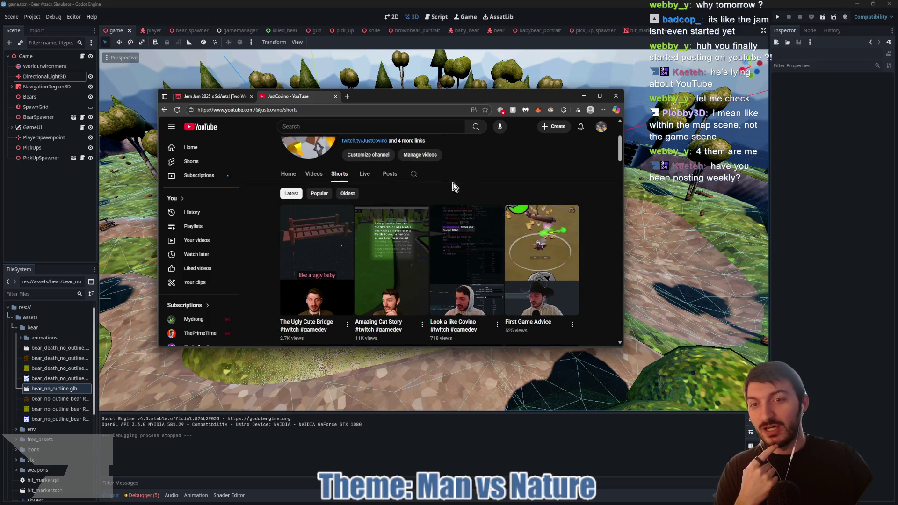
click(319, 193)
scroll(457, 187, down, 2)
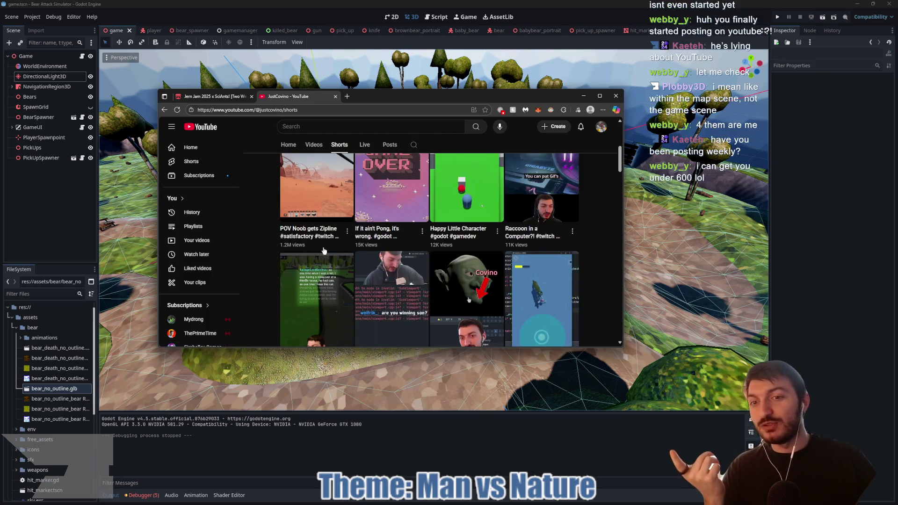
scroll(341, 262, up, 1)
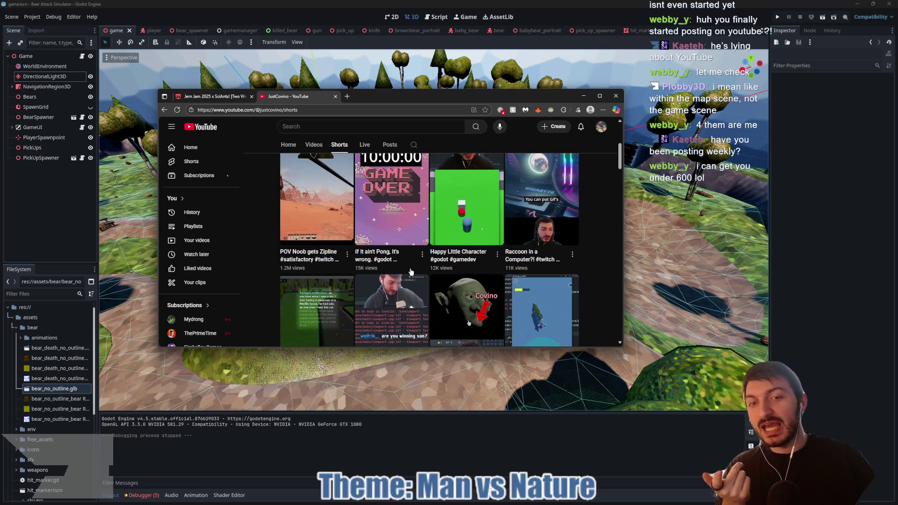
scroll(411, 271, down, 2)
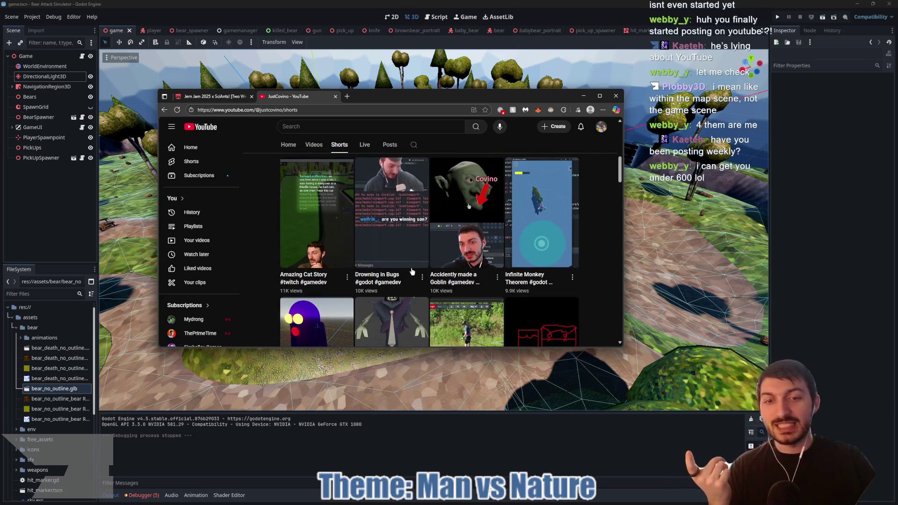
scroll(412, 271, down, 1)
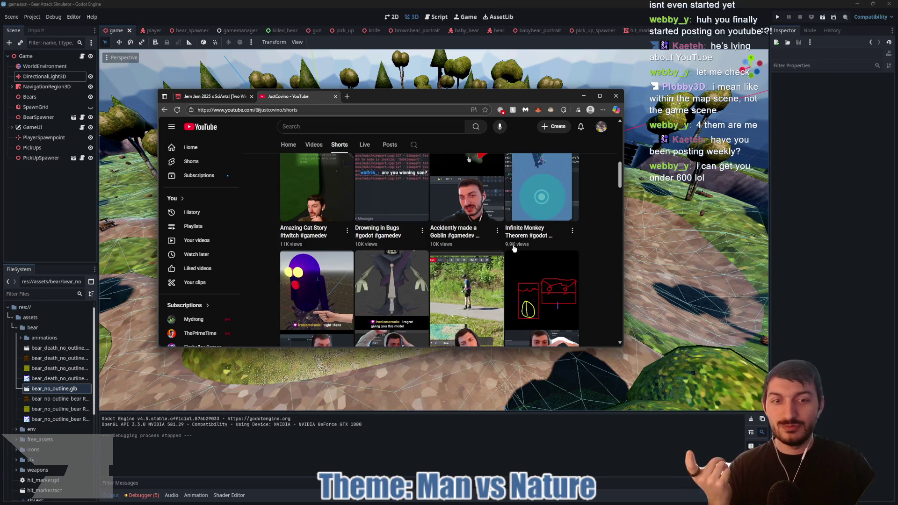
scroll(373, 260, down, 2)
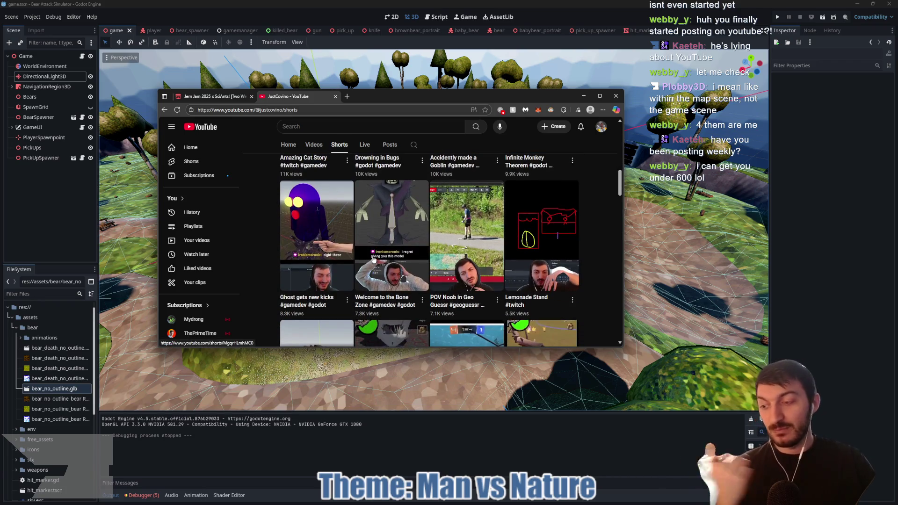
scroll(373, 260, up, 3)
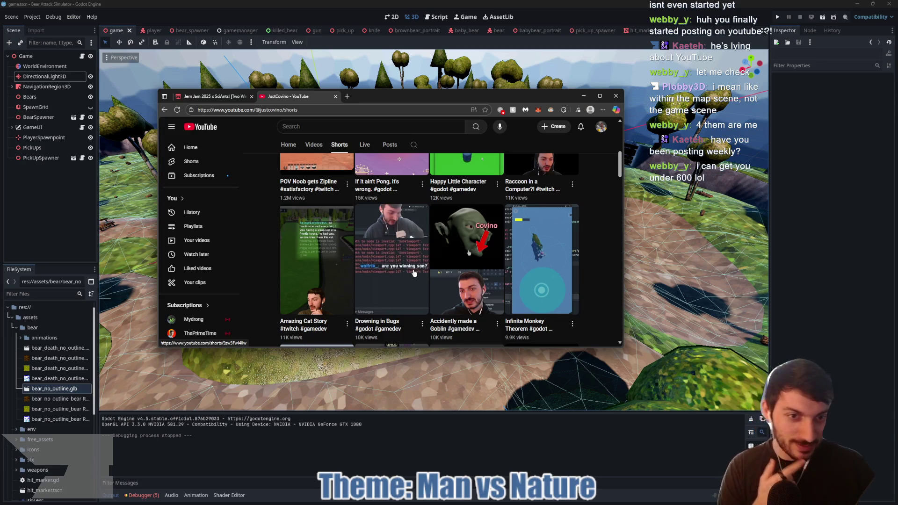
scroll(414, 274, up, 5)
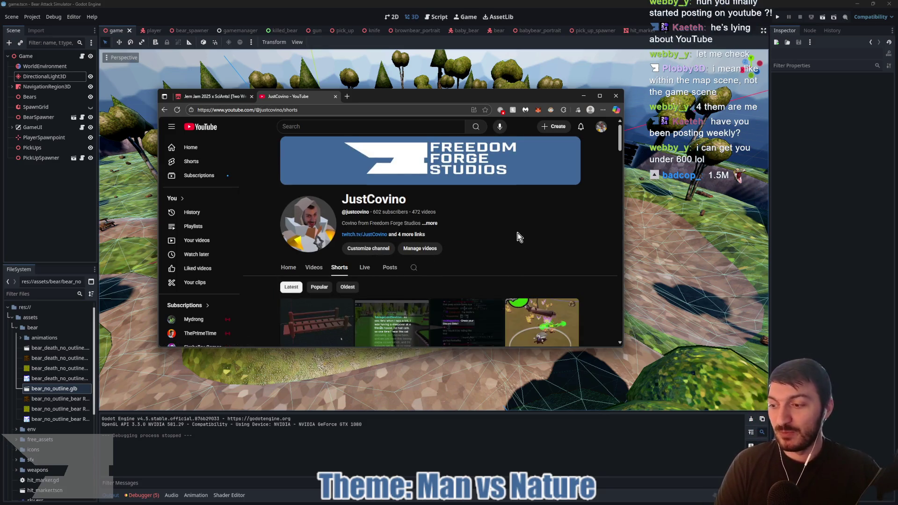
click(321, 288)
scroll(493, 250, down, 3)
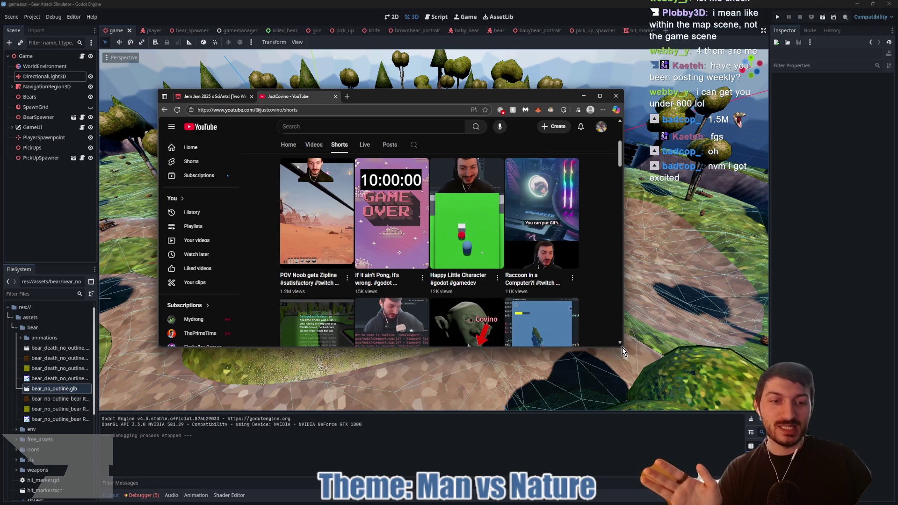
Enlarge and move the browser window aside, then leave it for Godot.
mouse_move(624, 347)
mouse_down()
mouse_move(701, 412)
mouse_move(744, 419)
mouse_up()
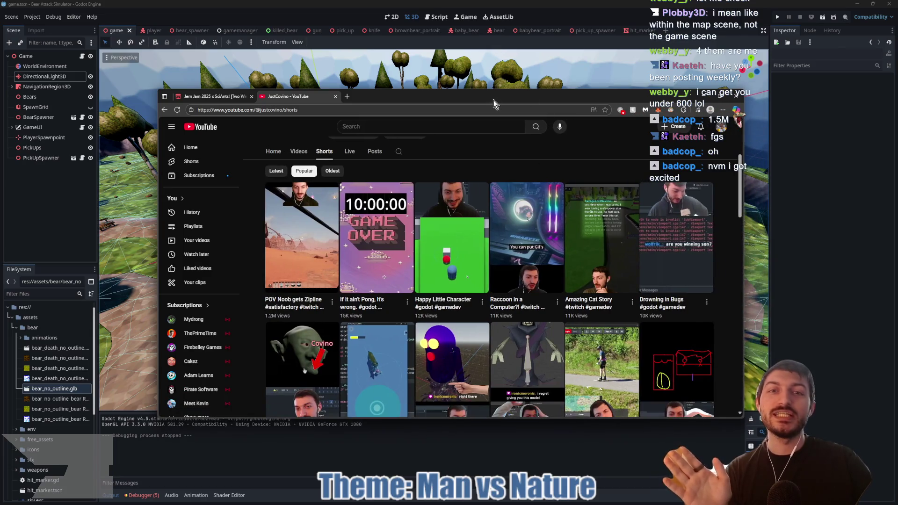
drag(494, 97, 454, 76)
key(alt+Tab)
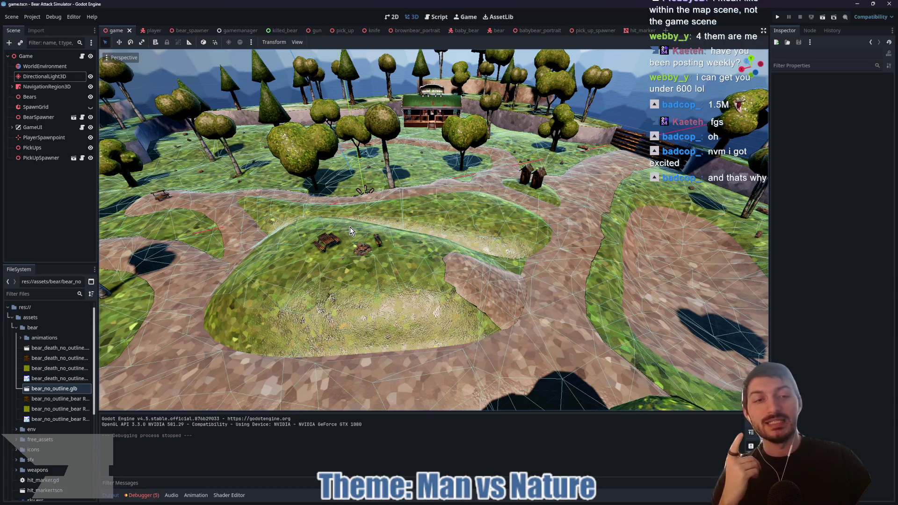
mouse_move(350, 226)
mouse_down()
mouse_move(482, 220)
mouse_move(483, 275)
mouse_move(284, 272)
mouse_up()
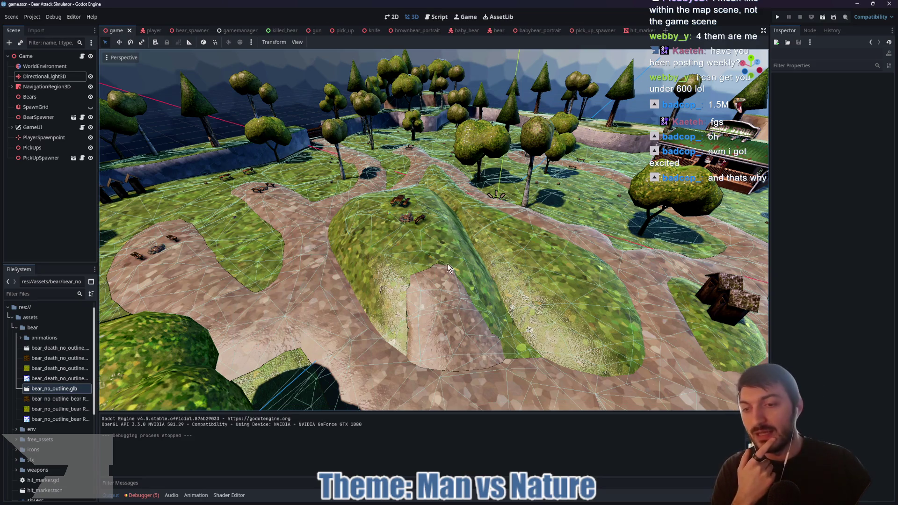
scroll(405, 268, up, 3)
scroll(405, 268, down, 3)
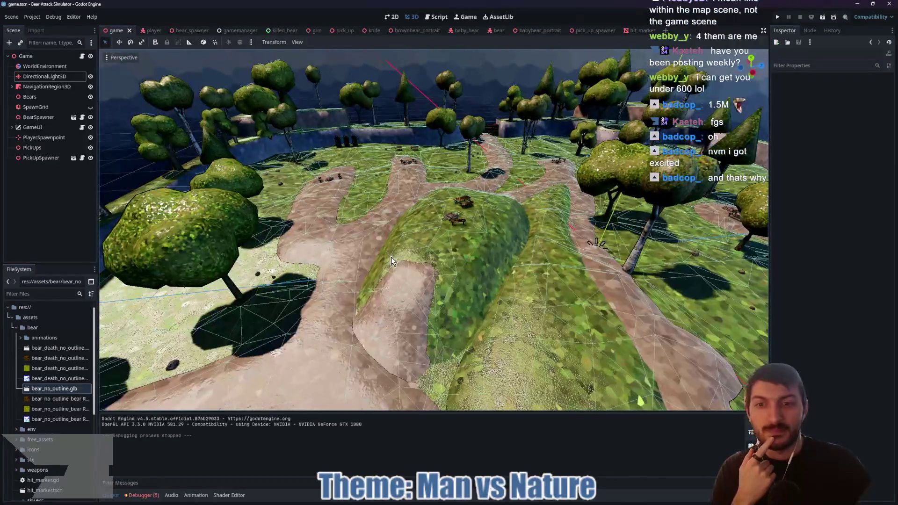
drag(402, 276, 532, 283)
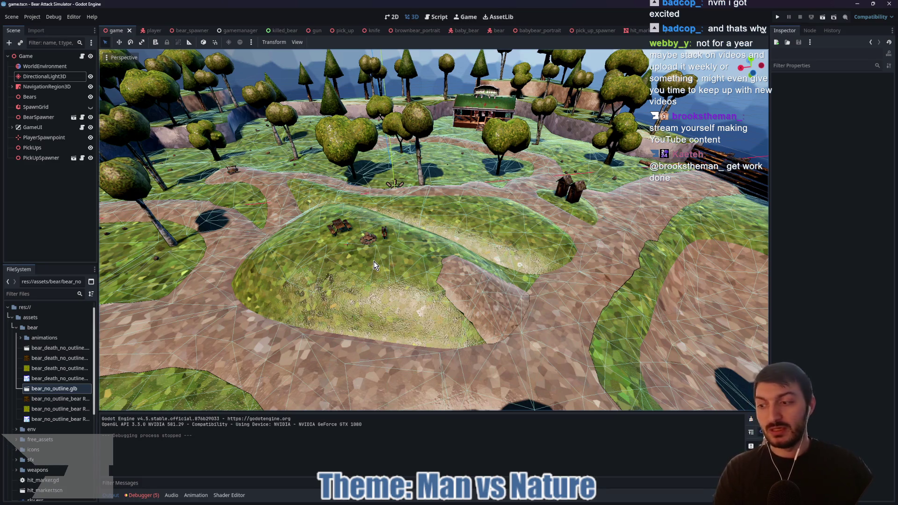
mouse_move(374, 261)
mouse_down()
mouse_move(394, 258)
mouse_move(342, 262)
mouse_up()
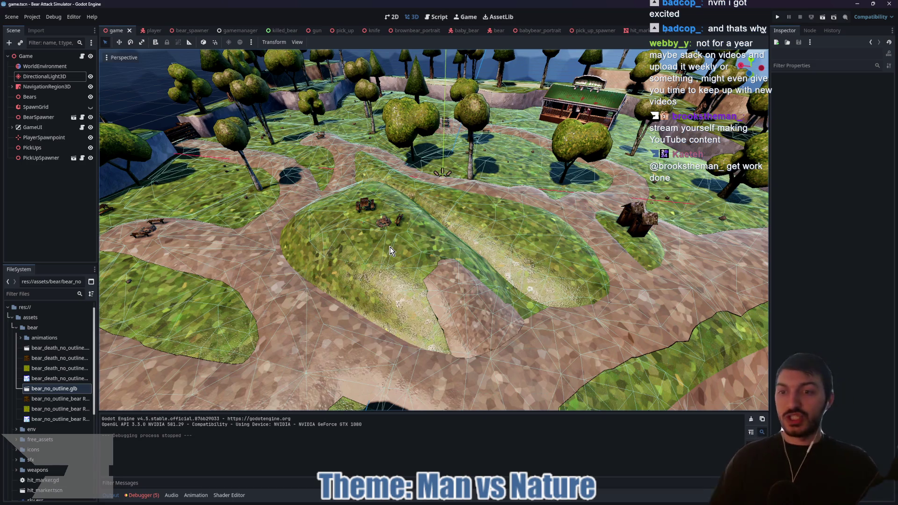
mouse_move(348, 144)
mouse_down()
mouse_move(379, 187)
mouse_move(345, 139)
mouse_up()
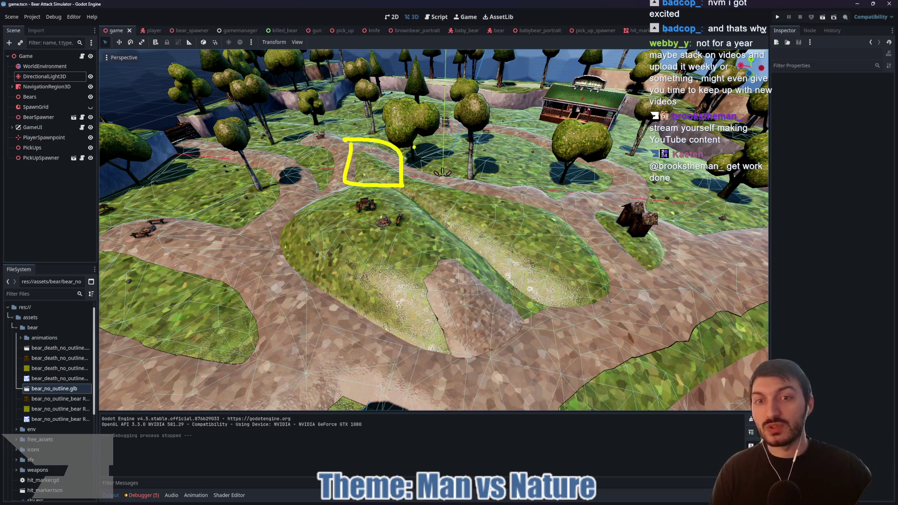
mouse_move(412, 144)
mouse_down()
mouse_move(454, 189)
mouse_move(417, 138)
mouse_move(512, 188)
mouse_move(456, 152)
mouse_up()
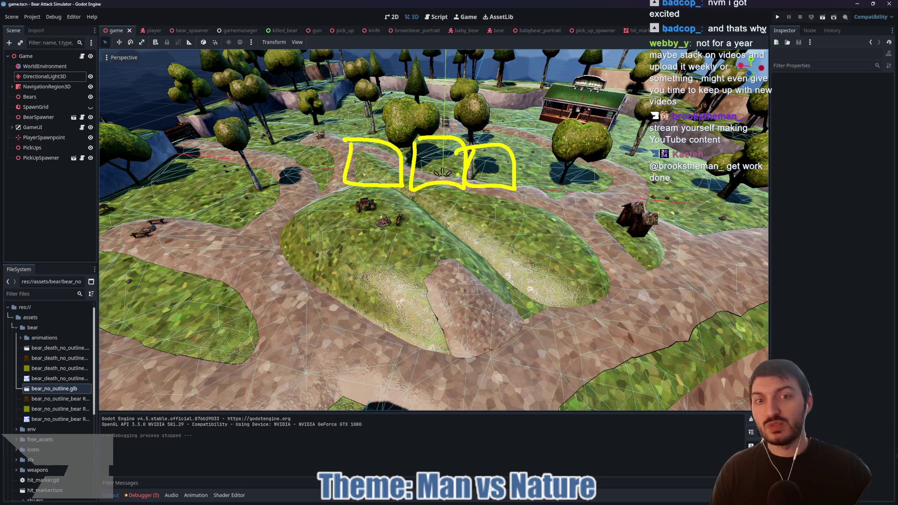
mouse_move(381, 198)
mouse_down()
mouse_move(381, 227)
mouse_move(372, 197)
mouse_up()
mouse_move(439, 189)
mouse_down()
mouse_move(476, 218)
mouse_move(442, 189)
mouse_up()
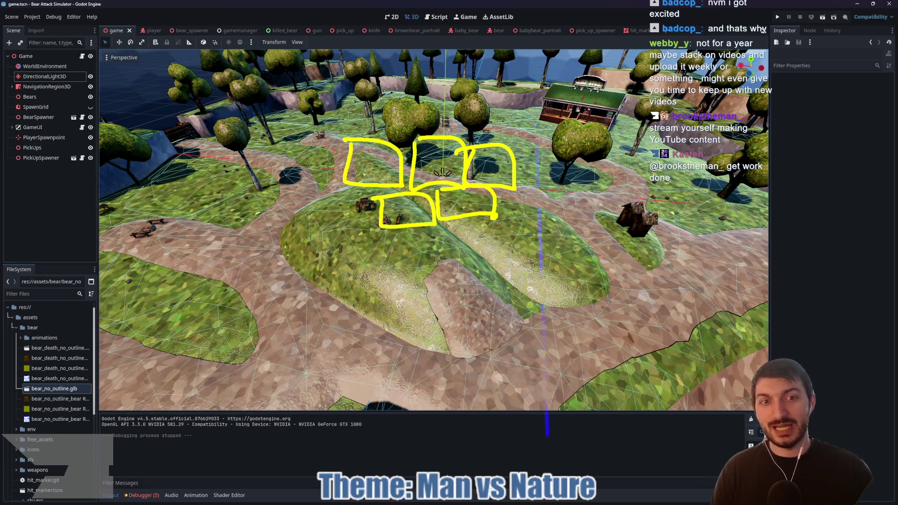
drag(534, 436, 535, 107)
drag(332, 420, 333, 91)
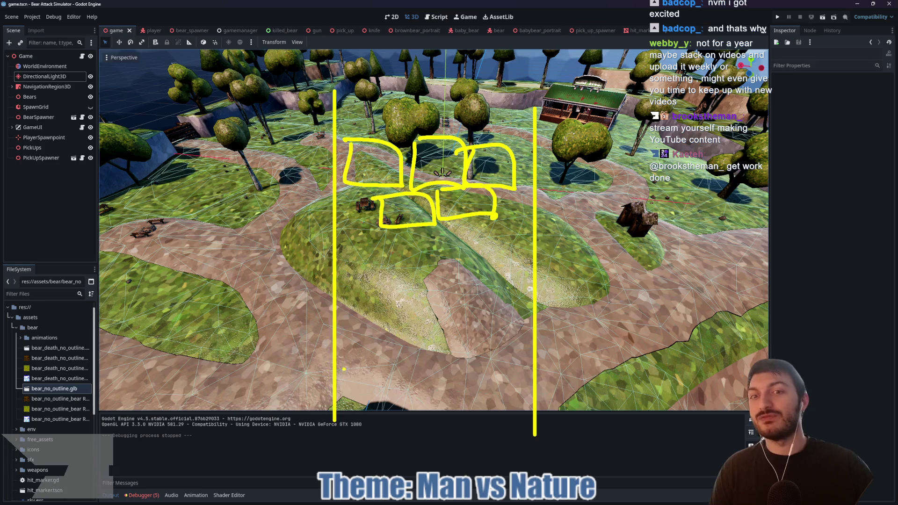
mouse_move(509, 135)
mouse_down()
mouse_move(524, 106)
mouse_move(526, 121)
mouse_up()
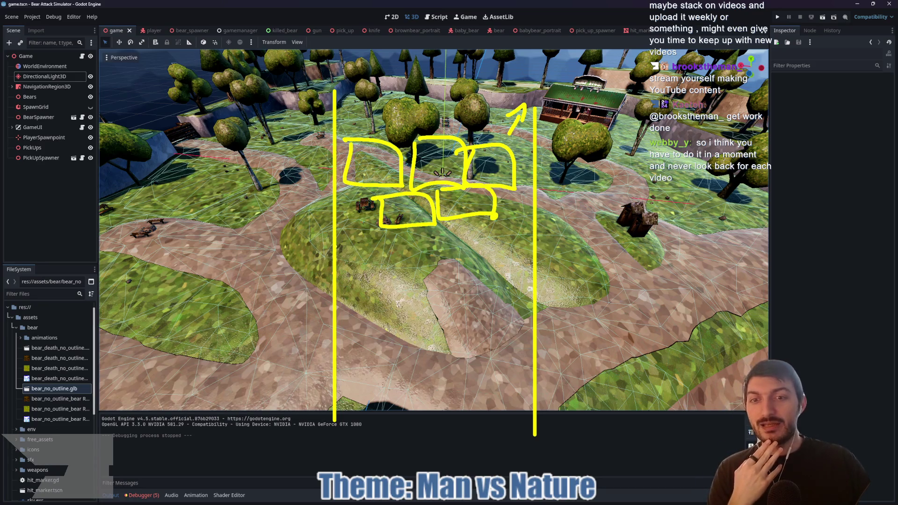
mouse_move(417, 266)
mouse_down()
mouse_move(412, 353)
mouse_move(417, 309)
mouse_move(412, 333)
mouse_move(430, 333)
mouse_up()
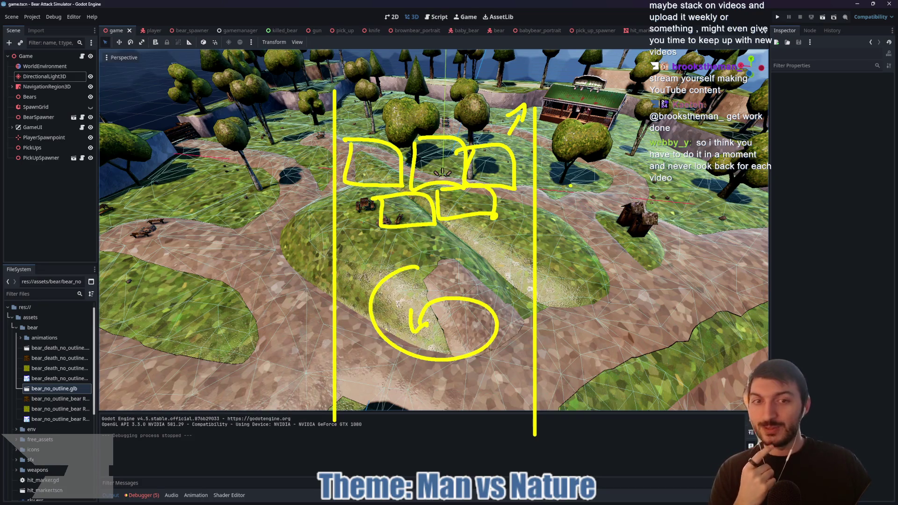
mouse_move(567, 151)
mouse_down()
mouse_move(584, 172)
mouse_move(568, 152)
mouse_up()
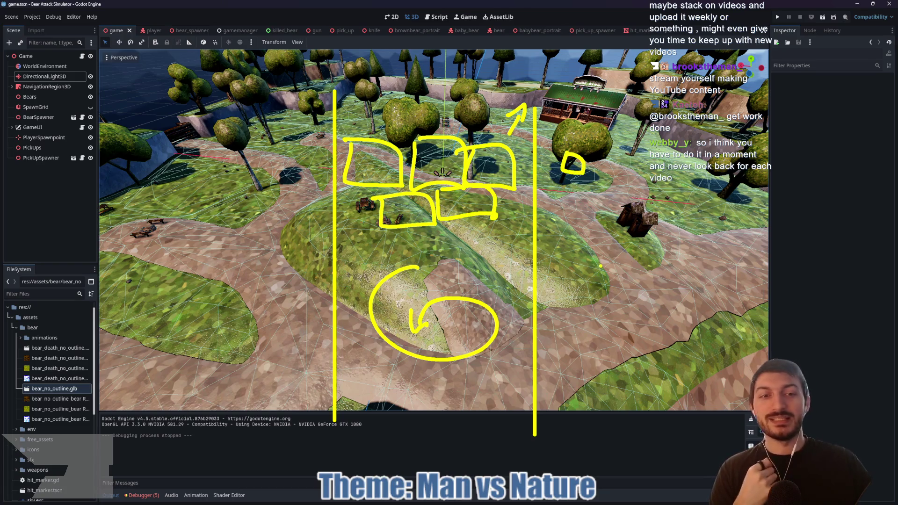
mouse_move(610, 259)
mouse_down()
mouse_move(591, 281)
mouse_move(617, 294)
mouse_move(600, 311)
mouse_move(608, 319)
mouse_up()
drag(684, 94, 685, 394)
mouse_move(745, 115)
mouse_down()
mouse_move(725, 149)
mouse_move(761, 157)
mouse_move(748, 163)
mouse_up()
key(ctrl+z)
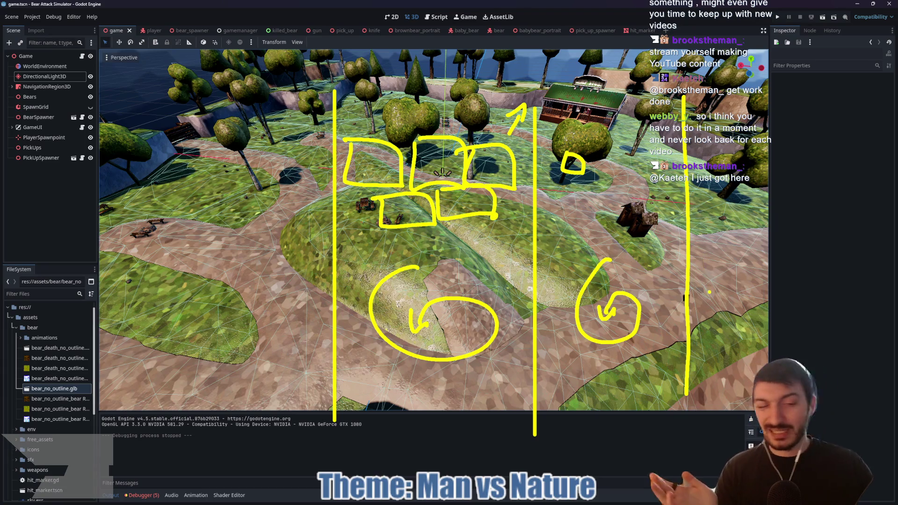
drag(707, 273, 706, 305)
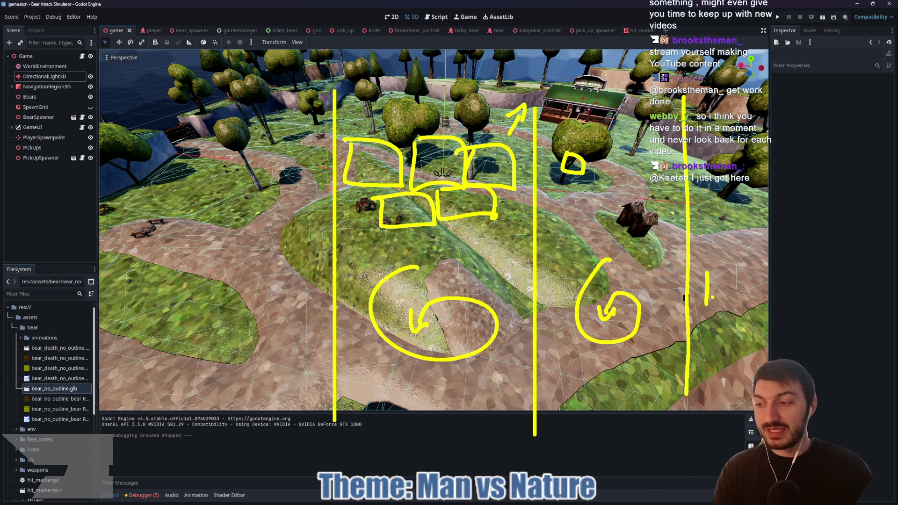
key(Escape)
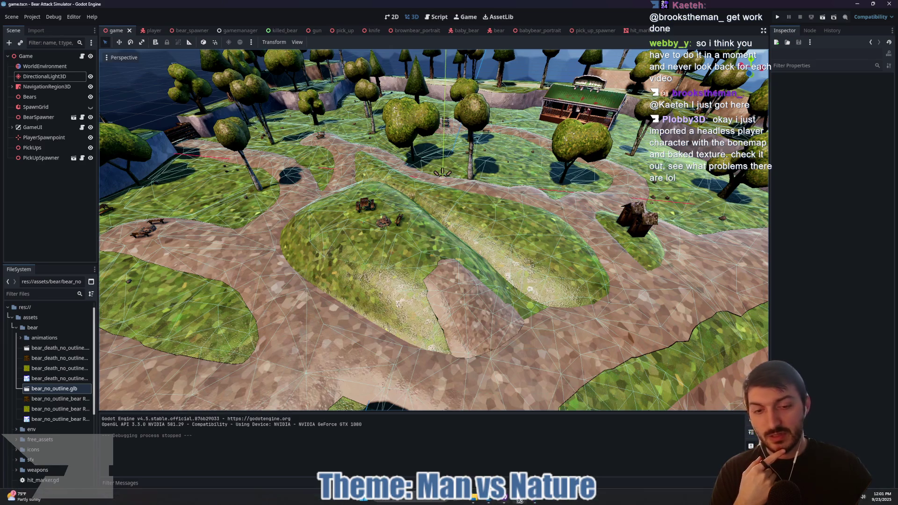
Fetch origin, pull the one new commit in GitHub Desktop, then return to Godot.
mouse_move(505, 501)
click(519, 456)
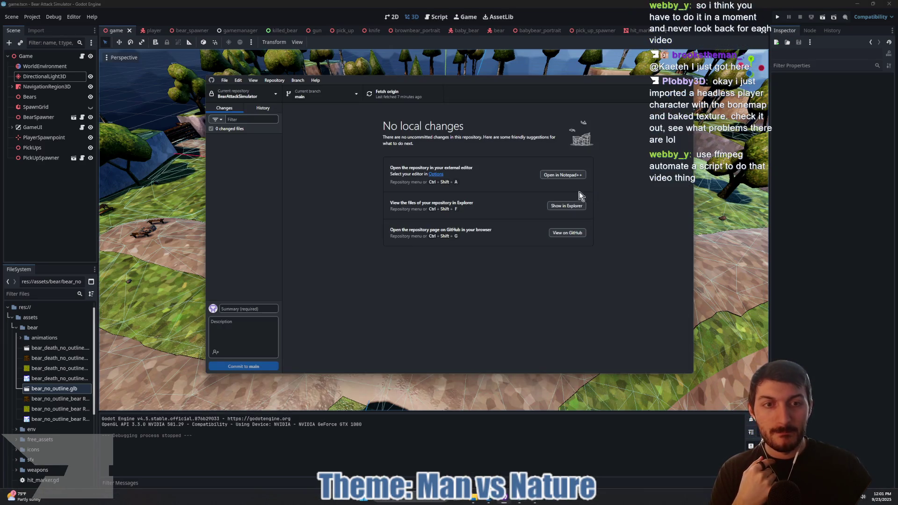
click(388, 93)
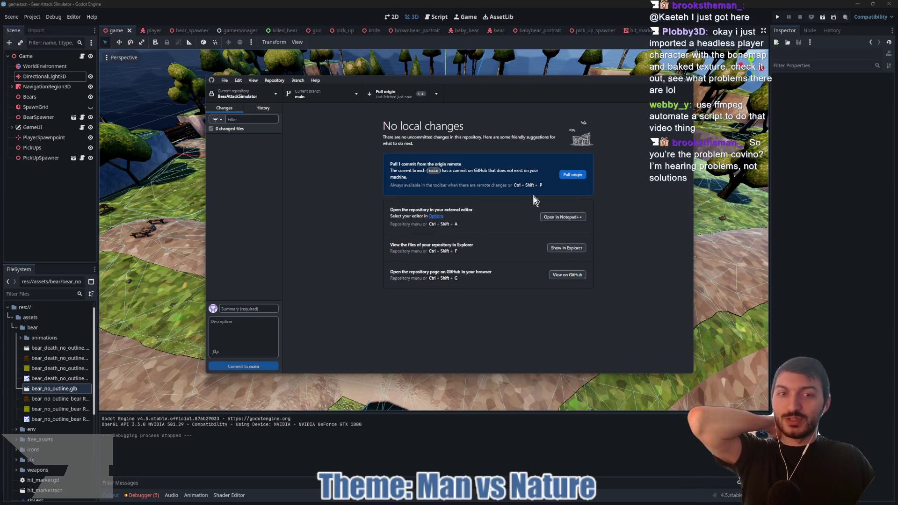
click(565, 177)
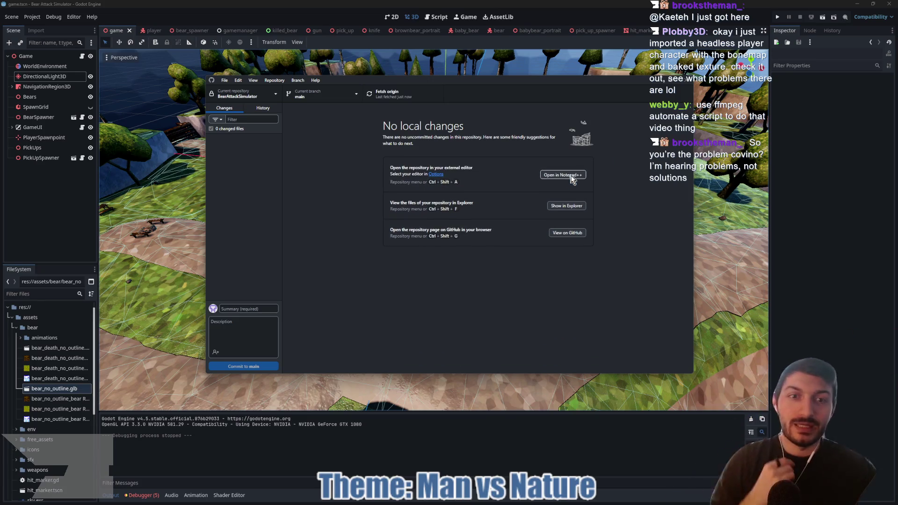
click(760, 179)
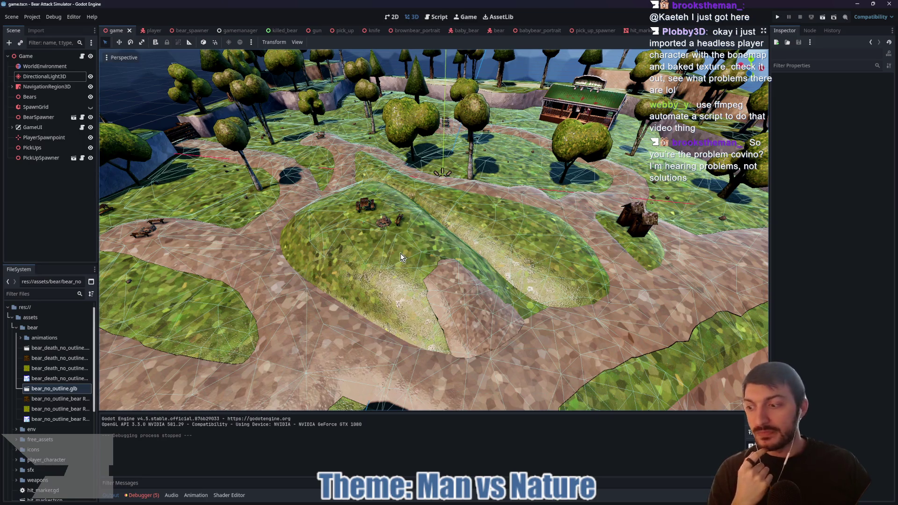
Open character_nohead.glb from the player_character folder, orbit its headless model preview, then close it.
click(16, 327)
click(17, 368)
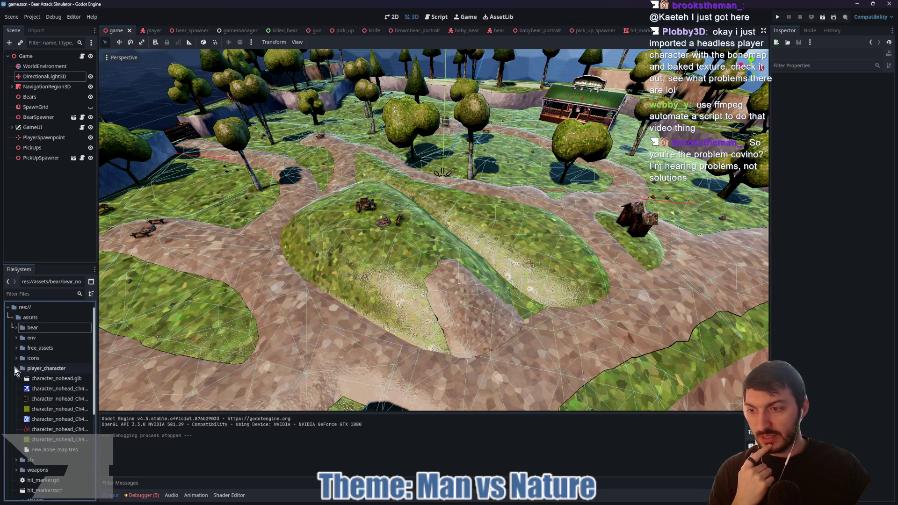
double_click(35, 378)
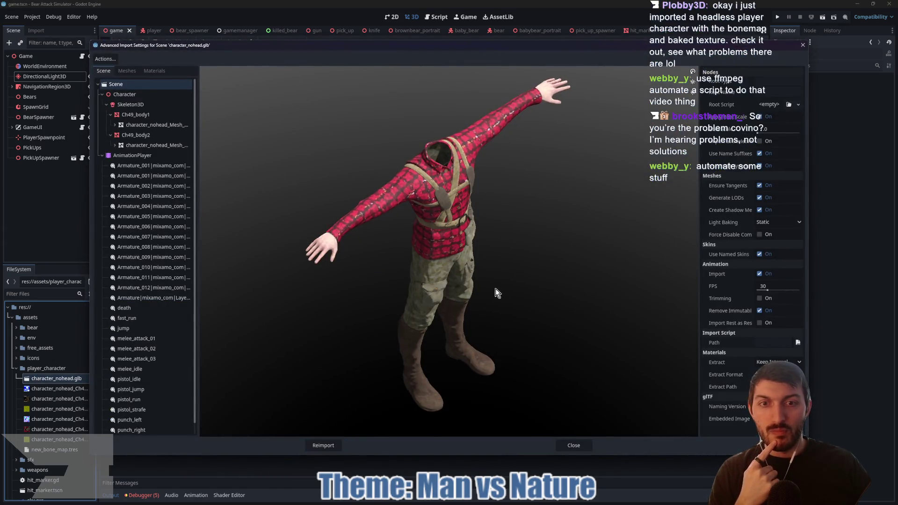
mouse_move(496, 288)
mouse_down()
mouse_move(433, 271)
mouse_move(445, 254)
mouse_move(496, 255)
mouse_move(513, 265)
mouse_move(500, 293)
mouse_move(573, 268)
mouse_move(487, 312)
mouse_move(459, 262)
mouse_move(428, 257)
mouse_move(472, 259)
mouse_up()
scroll(114, 290, down, 1)
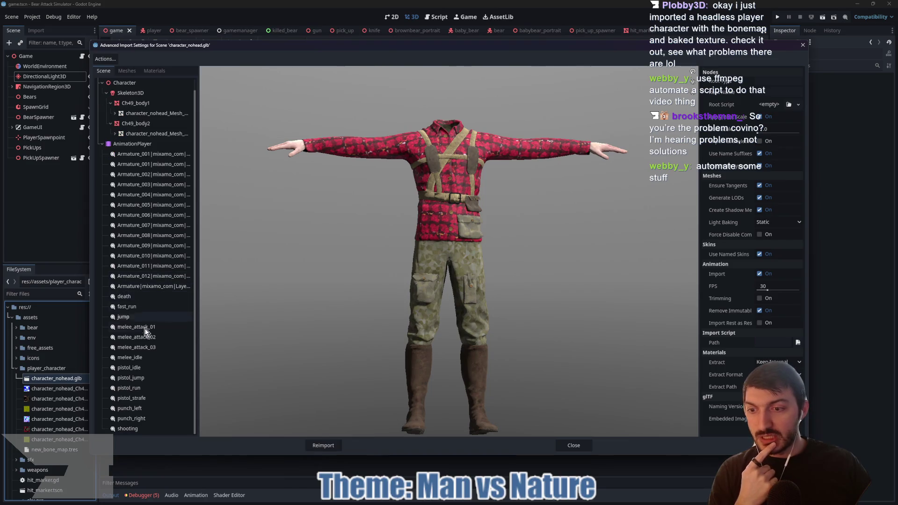
scroll(145, 332, up, 1)
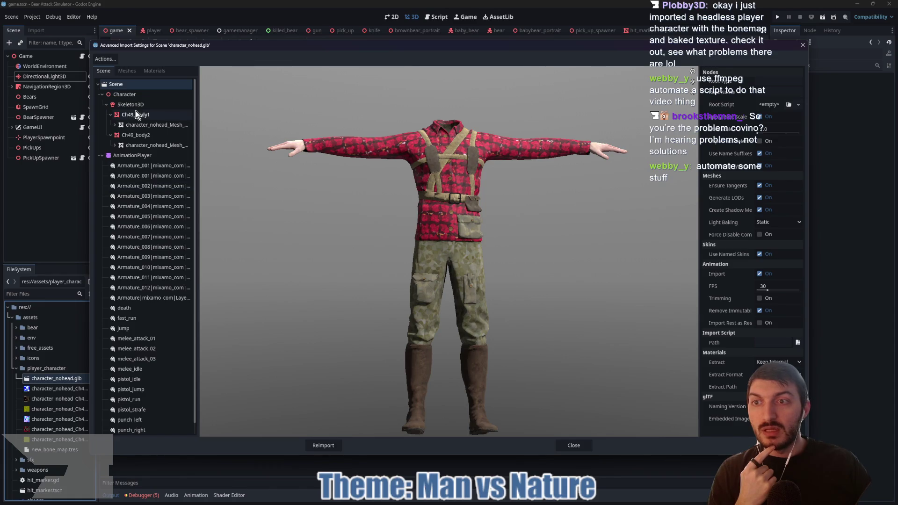
drag(444, 224, 367, 234)
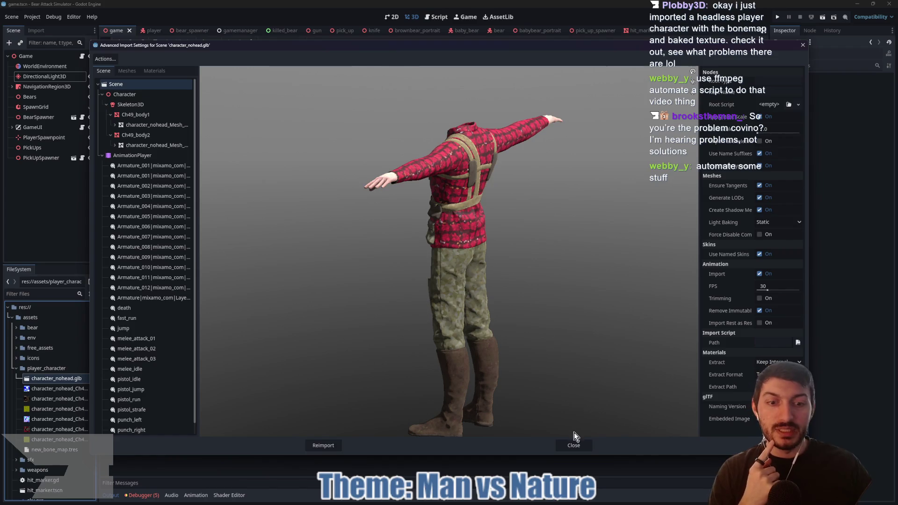
click(573, 444)
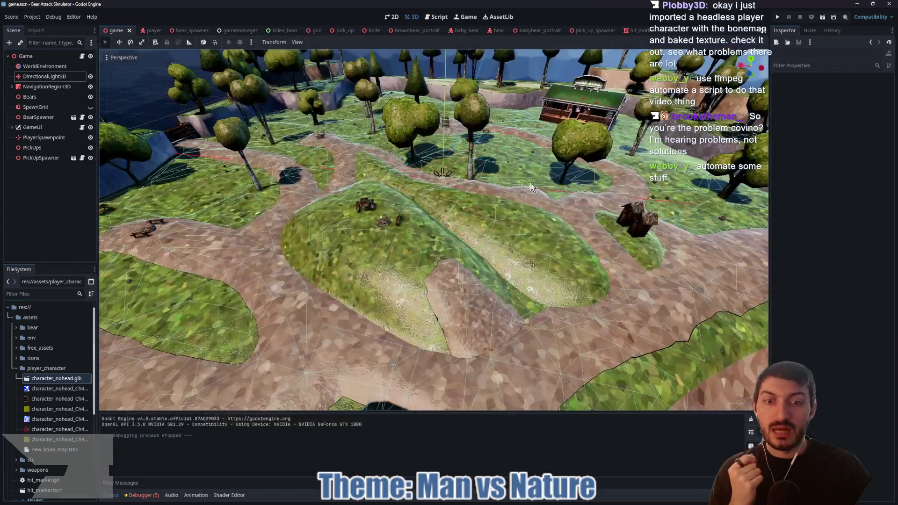
In the player scene, hide the old ManRig and drop the character_nohead model into the scene.
click(145, 31)
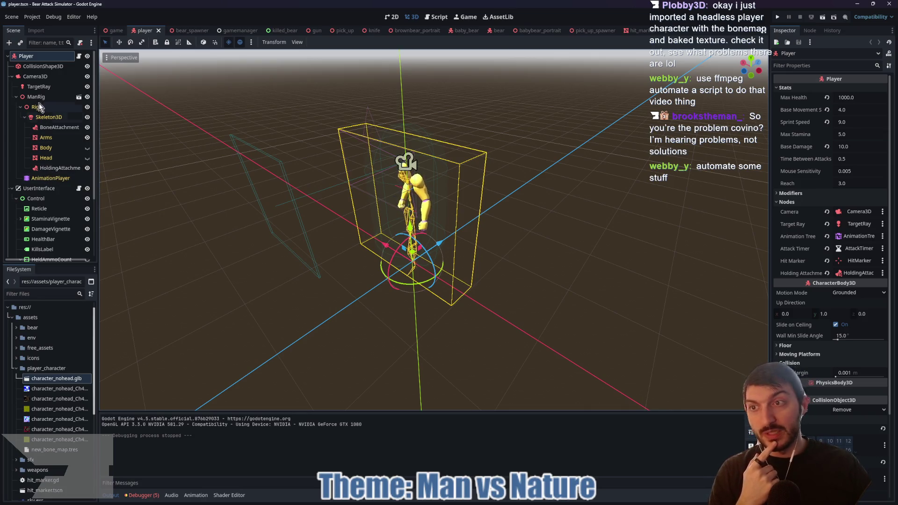
click(15, 96)
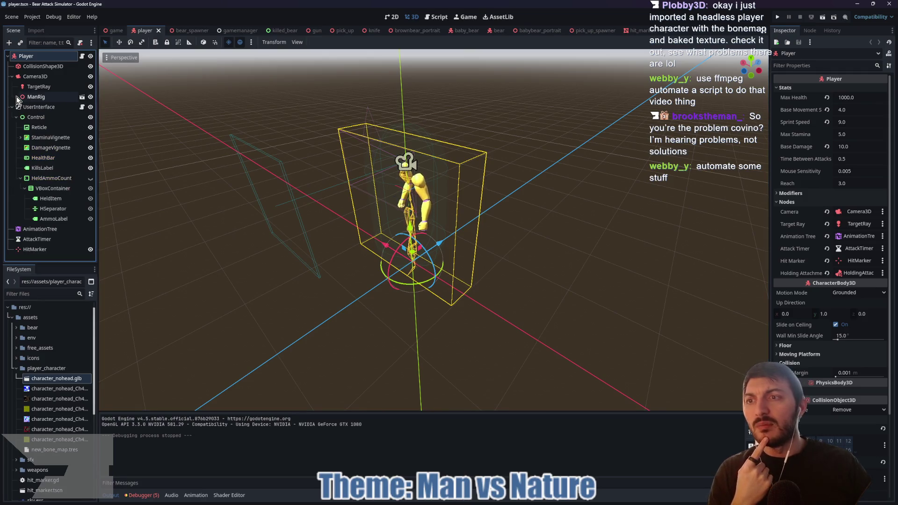
click(30, 76)
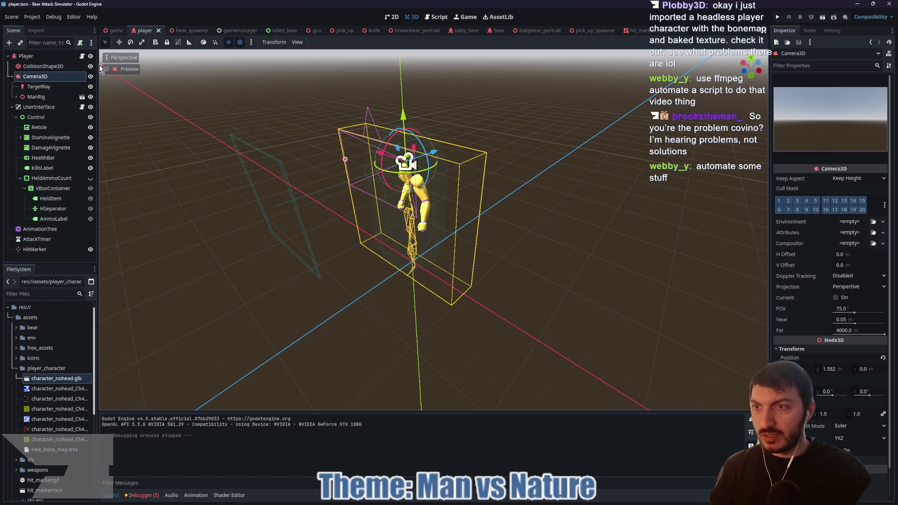
click(91, 97)
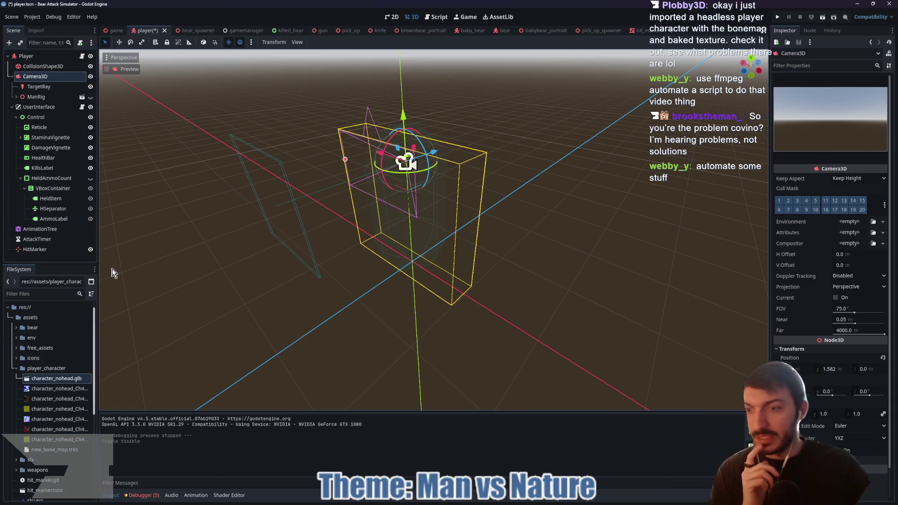
mouse_move(48, 380)
mouse_down()
mouse_move(422, 279)
mouse_move(410, 270)
mouse_move(410, 239)
mouse_up()
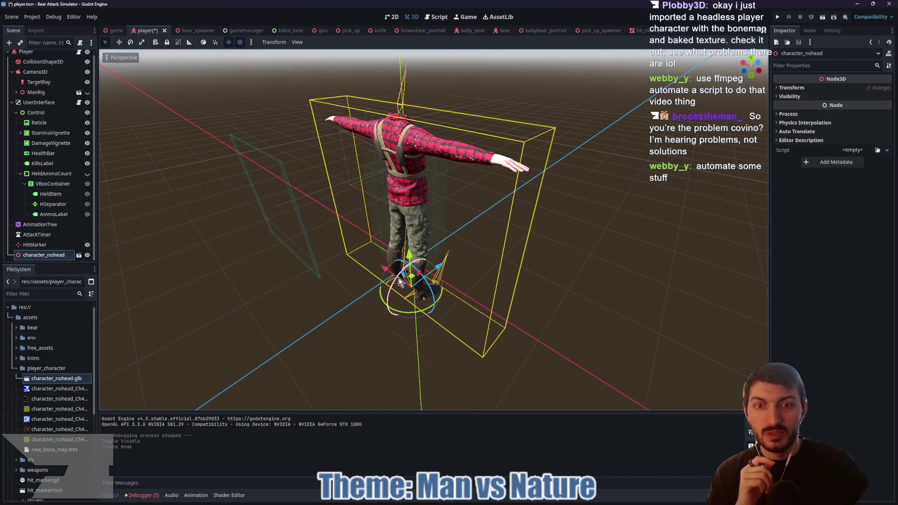
Set character_nohead's position to 0, 0, 0.
click(791, 88)
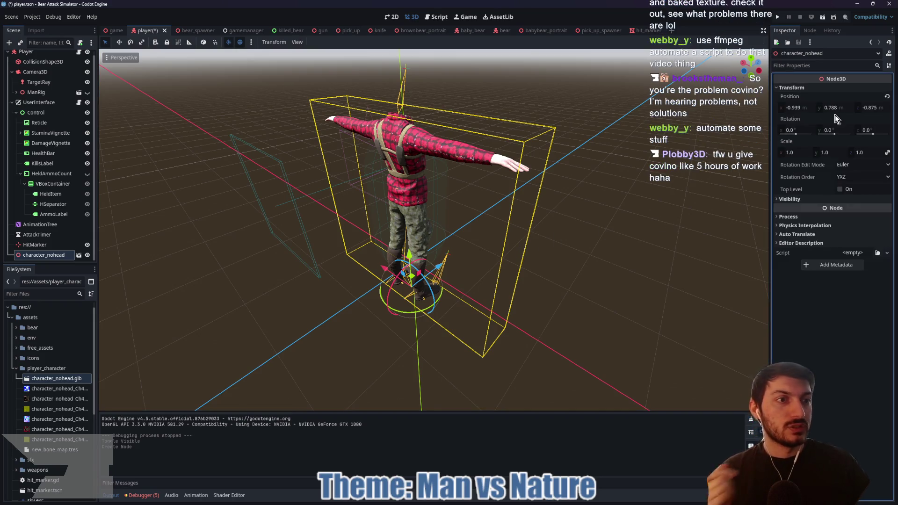
click(796, 107)
text(0)
key(Tab)
text(0)
key(Tab)
text(0)
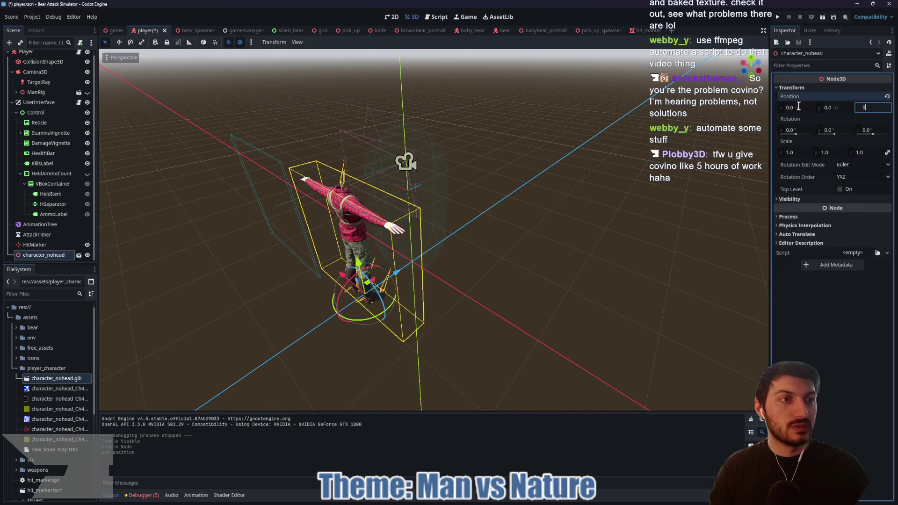
key(Return)
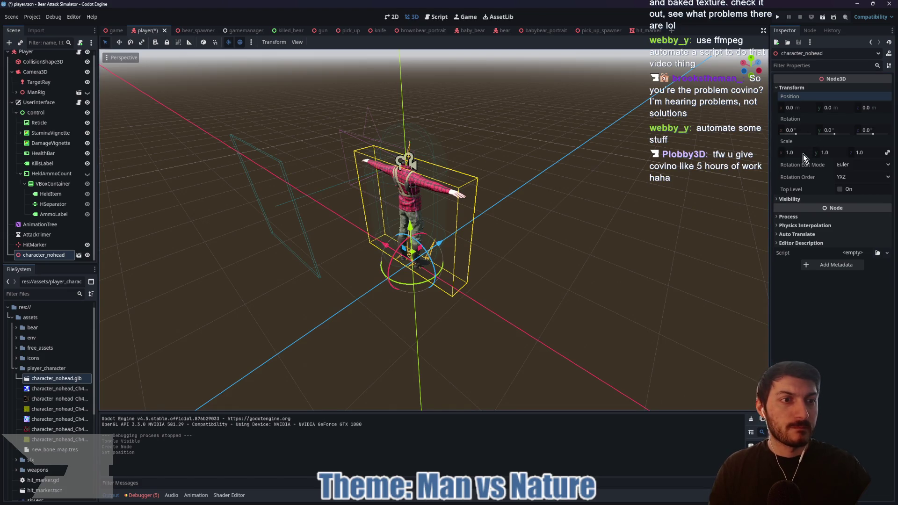
Rotate character_nohead -180° on Y and parent it under Camera3D.
click(838, 129)
key(BackSpace)
text(-180)
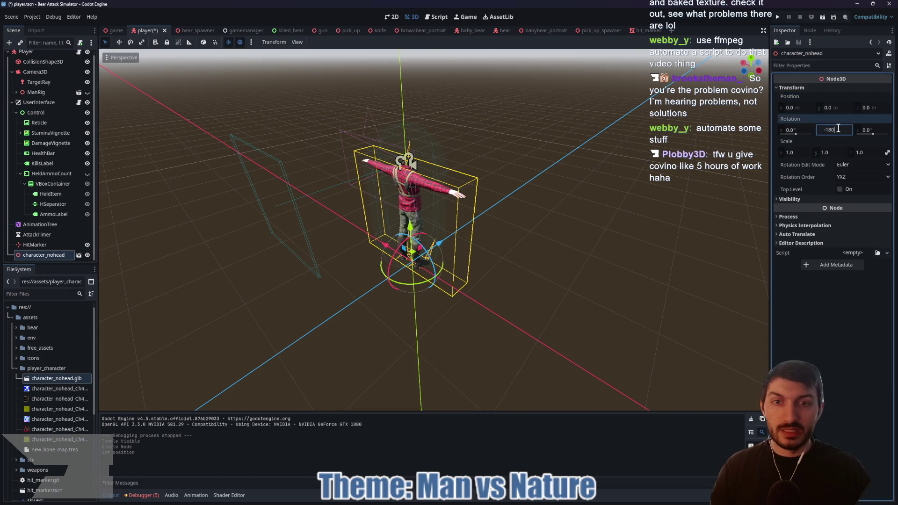
key(Return)
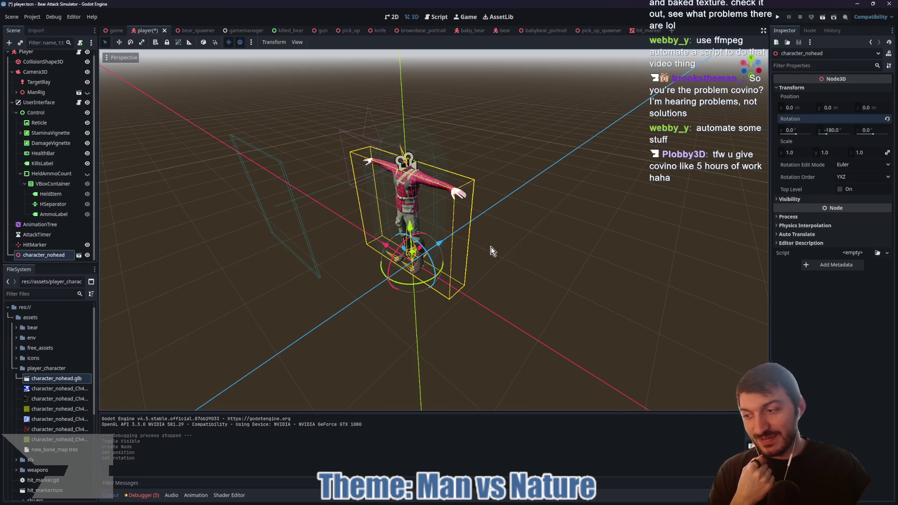
drag(491, 251, 447, 239)
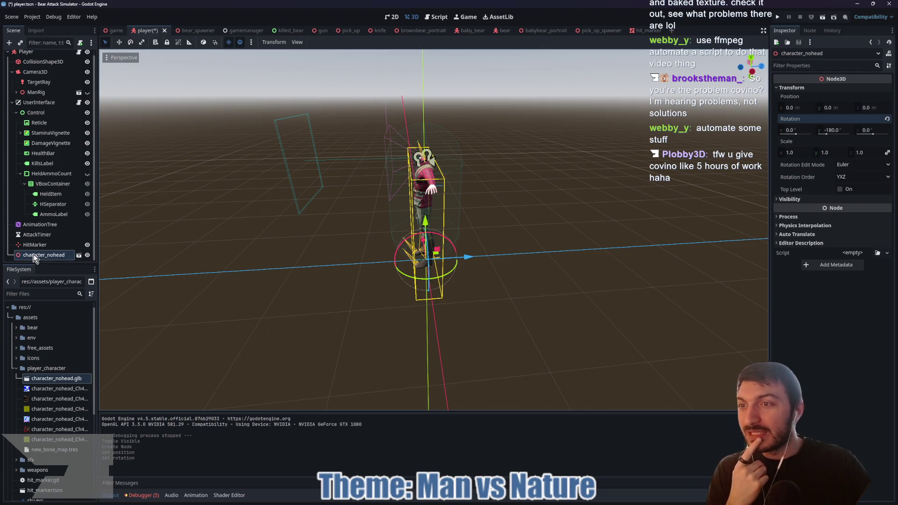
mouse_move(27, 255)
mouse_down()
mouse_move(14, 180)
mouse_move(33, 94)
mouse_move(15, 89)
mouse_up()
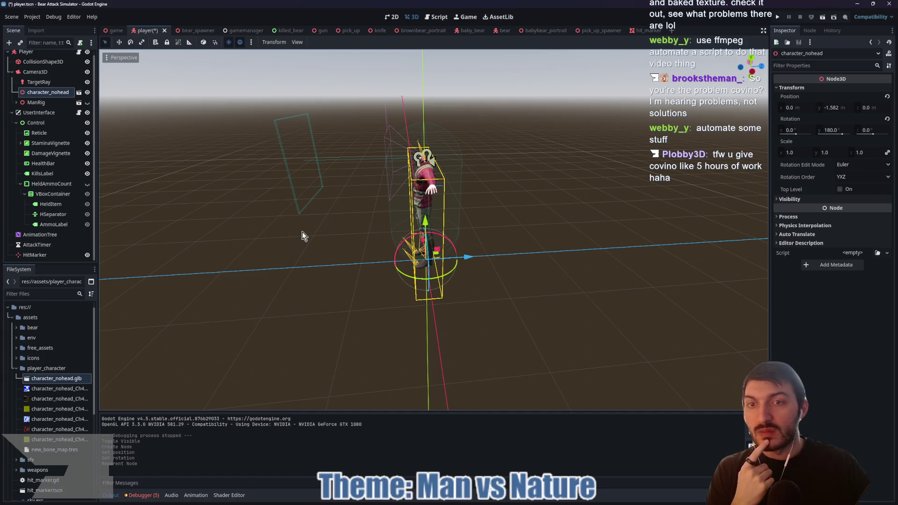
Enable Editable Children on character_nohead and select its AnimationPlayer.
right_click(46, 95)
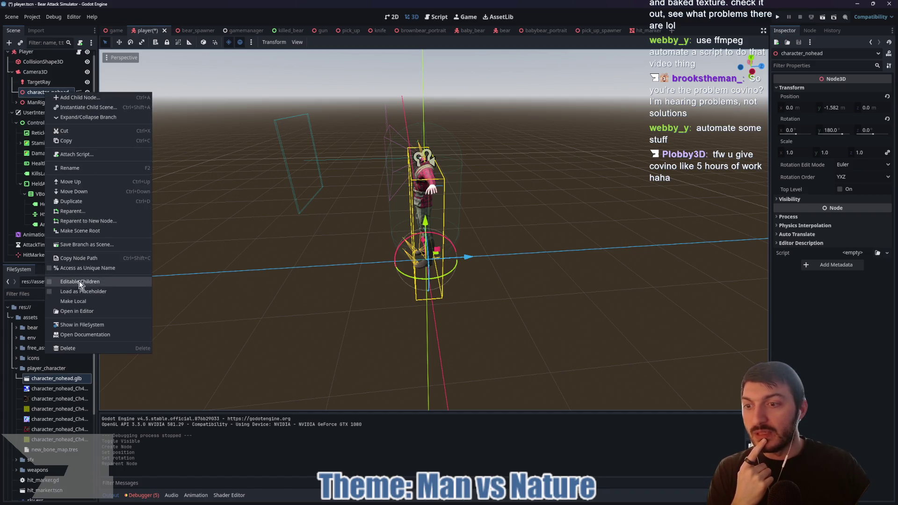
click(80, 281)
click(44, 145)
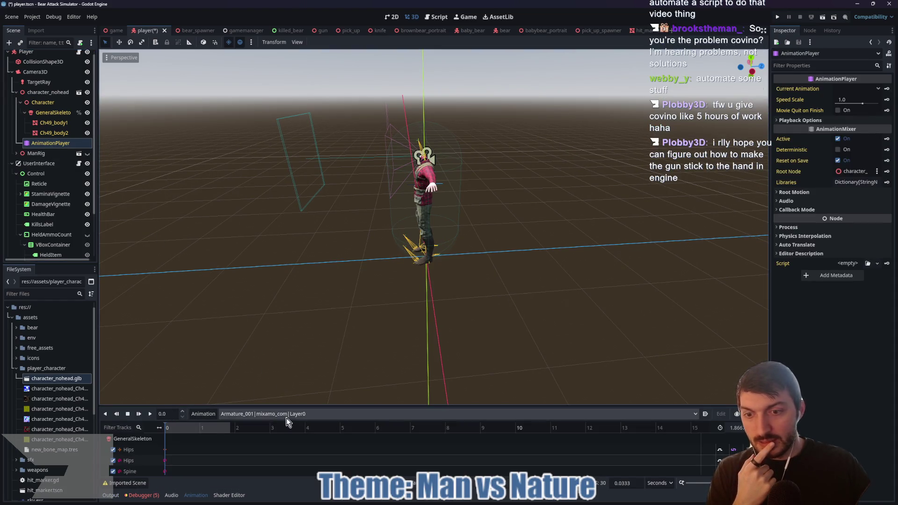
Play the fast_run animation, trying to set it to loop and dismissing the warning.
click(149, 414)
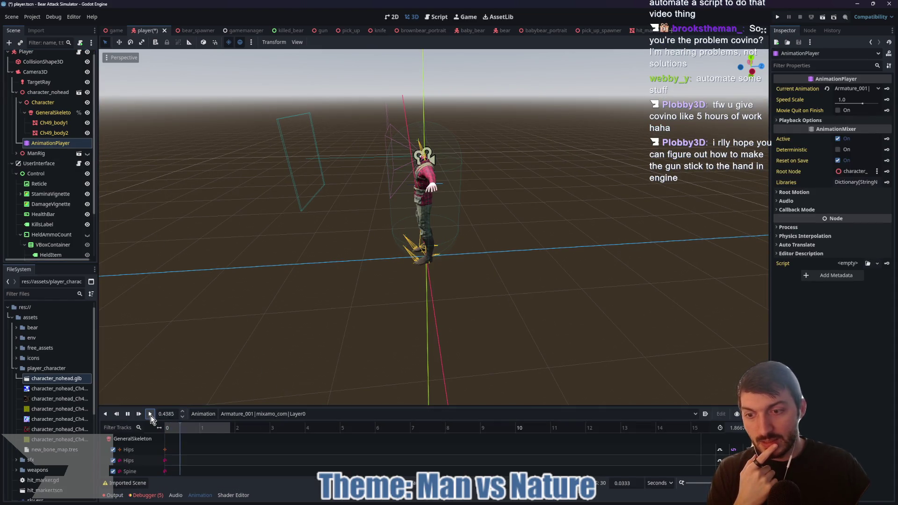
click(288, 416)
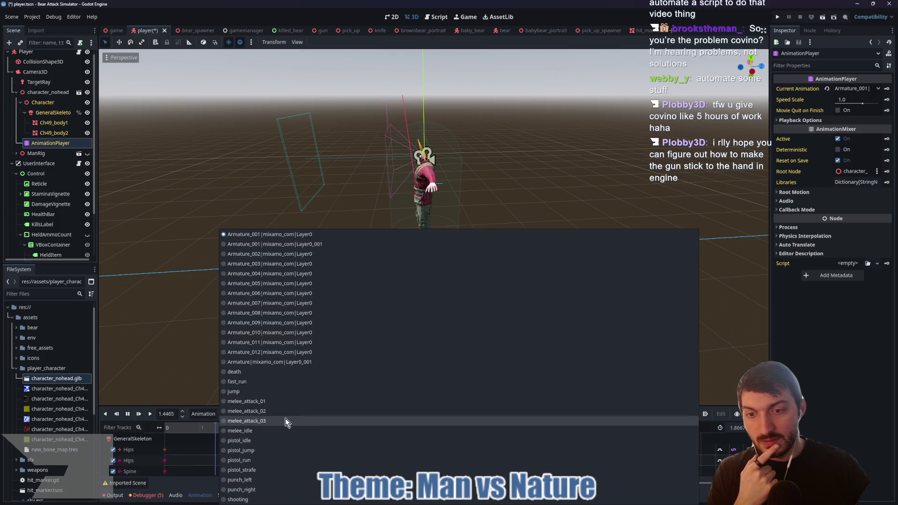
click(243, 381)
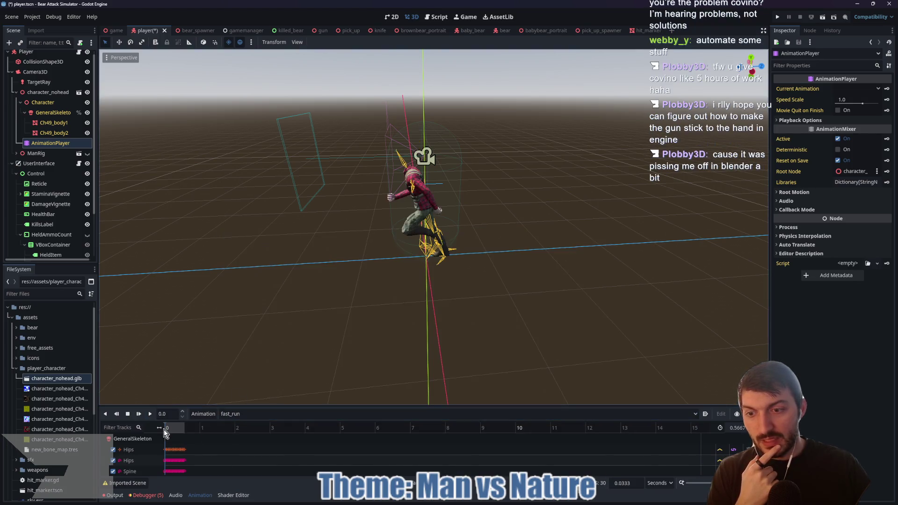
click(151, 414)
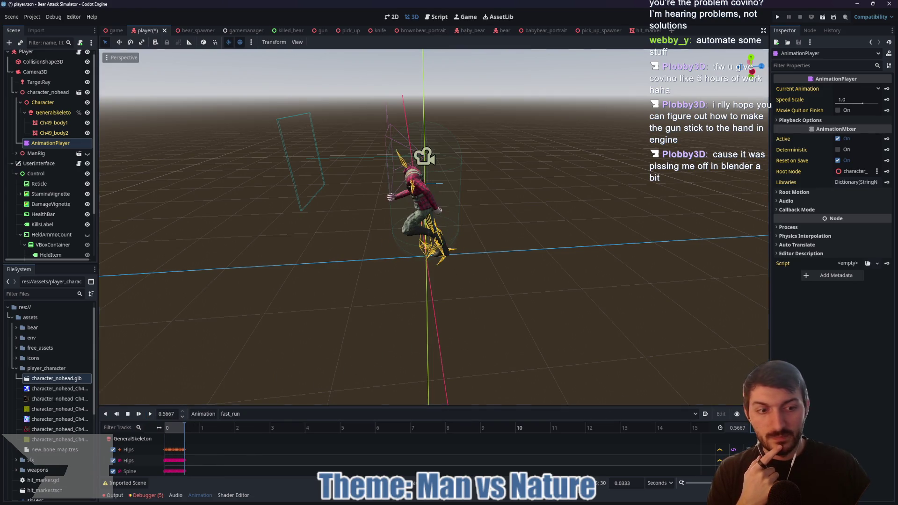
click(753, 428)
click(580, 219)
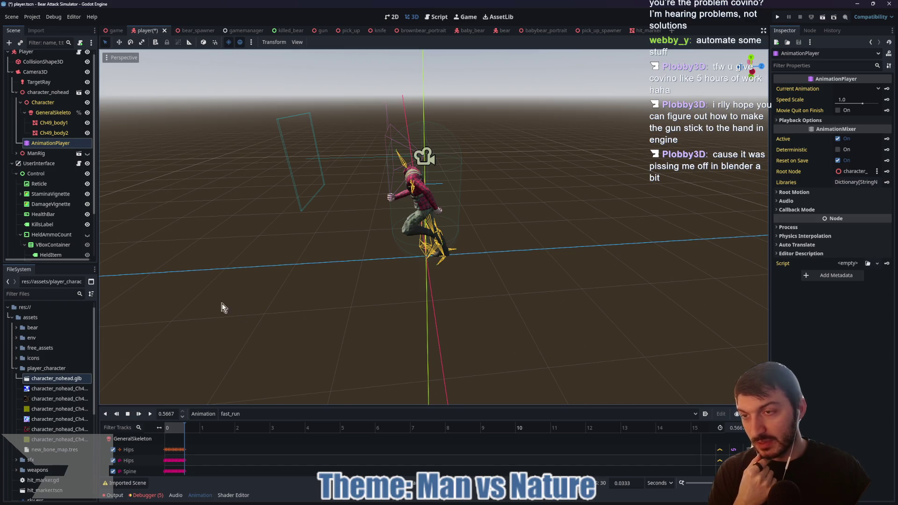
Select GeneralSkeleton and view the skeleton from the side.
click(53, 113)
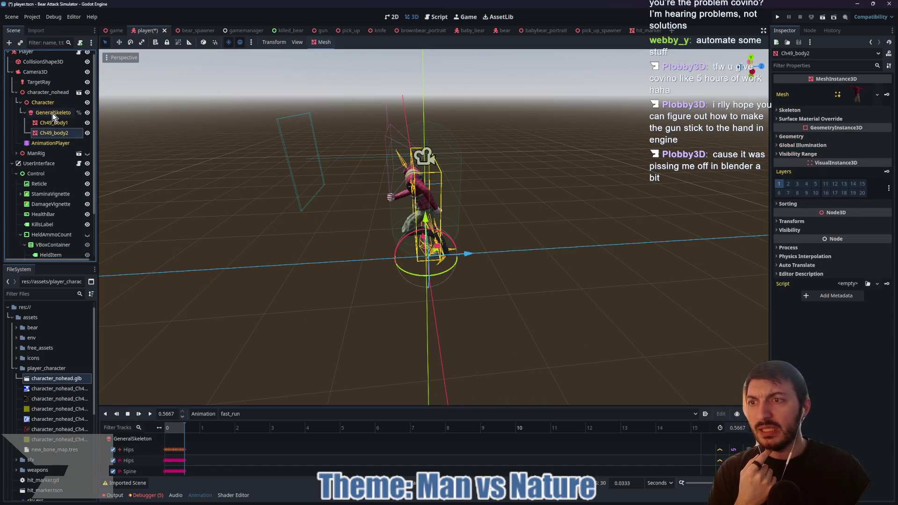
mouse_move(81, 112)
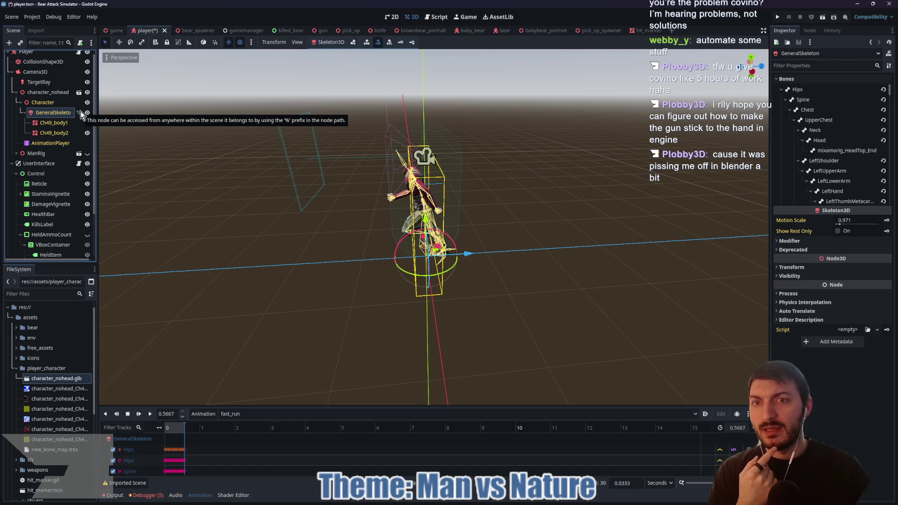
scroll(392, 186, up, 5)
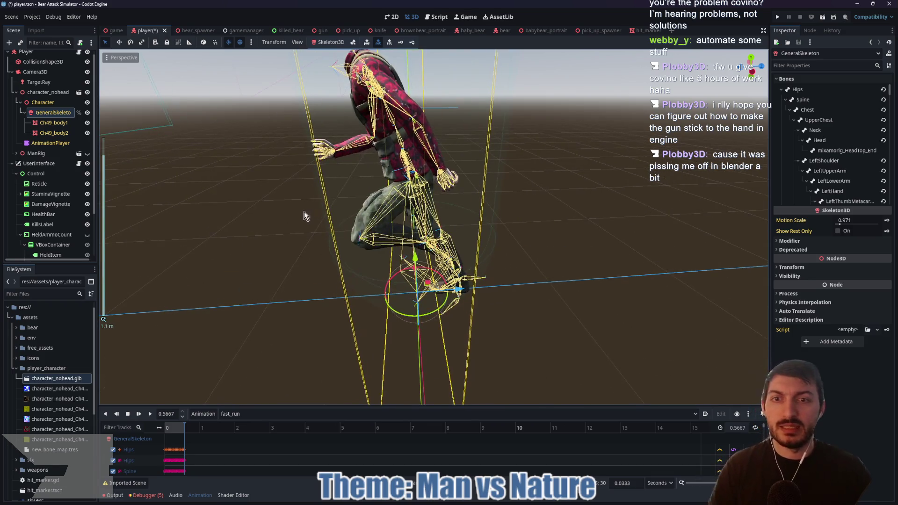
scroll(286, 210, up, 4)
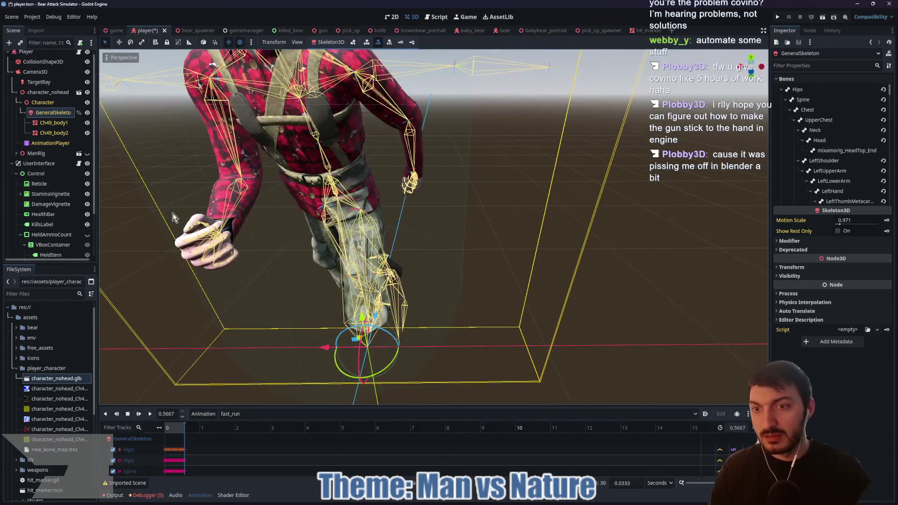
mouse_move(450, 241)
mouse_down()
mouse_move(365, 231)
mouse_move(307, 247)
mouse_up()
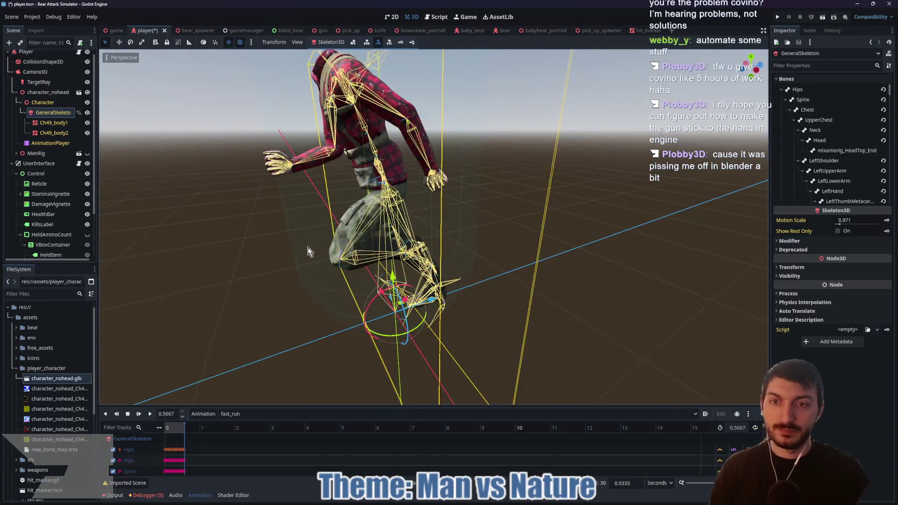
scroll(308, 247, down, 2)
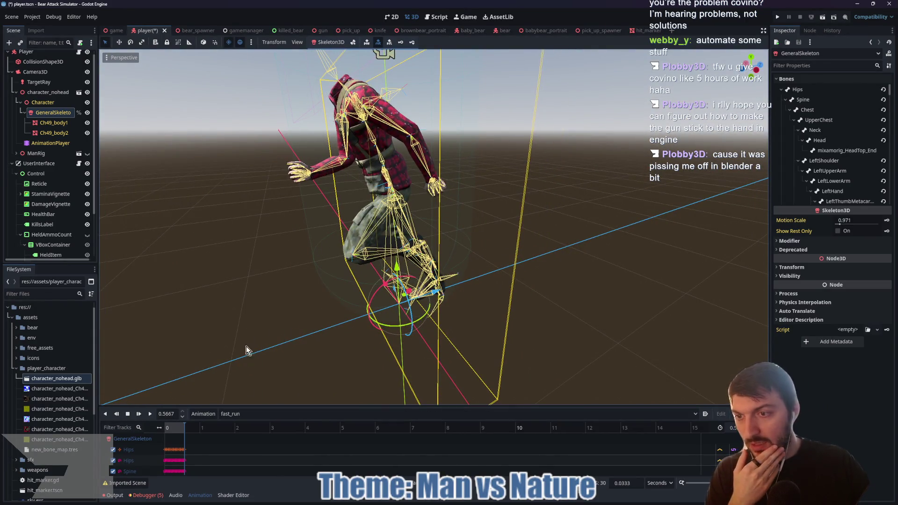
Switch the character's preview animation to pistol_idle and orbit around the pose.
scroll(260, 310, up, 4)
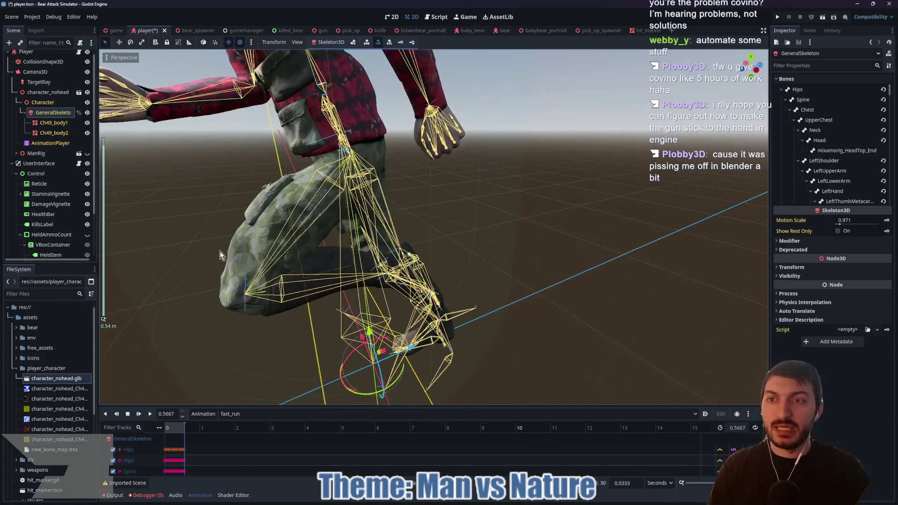
click(262, 413)
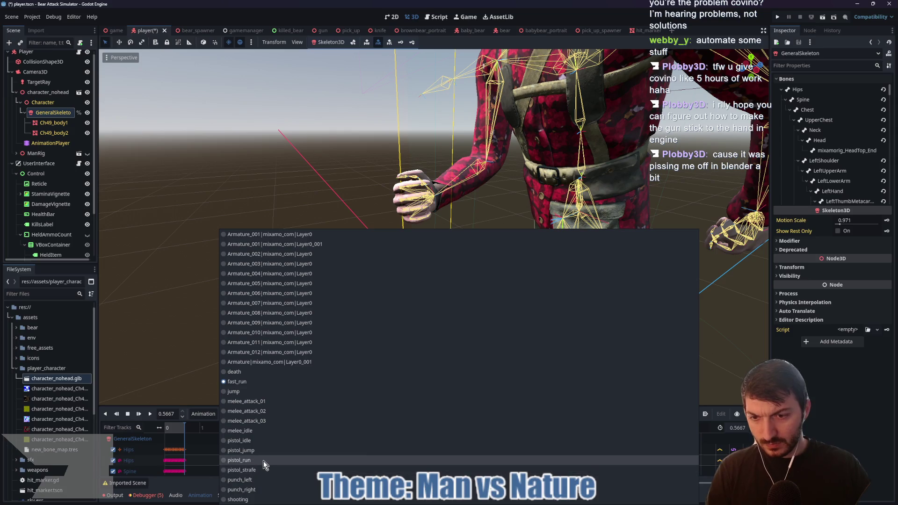
click(251, 440)
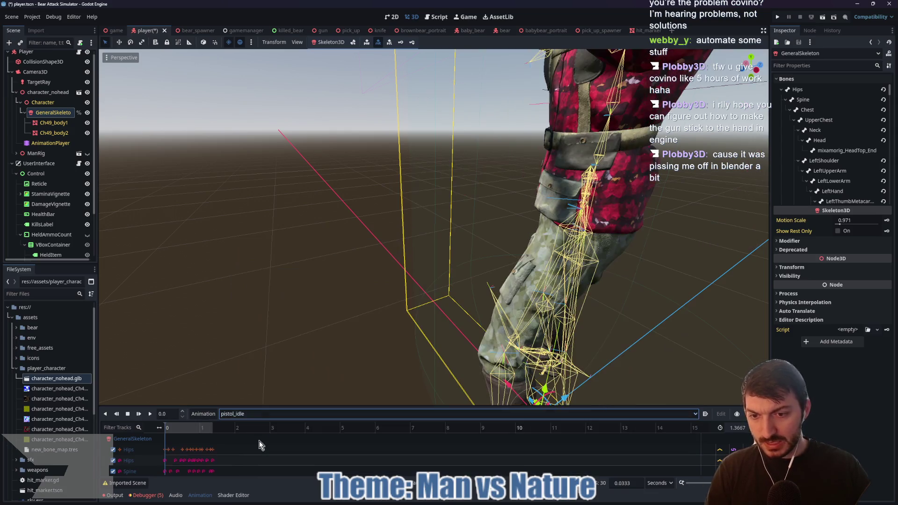
scroll(435, 266, down, 5)
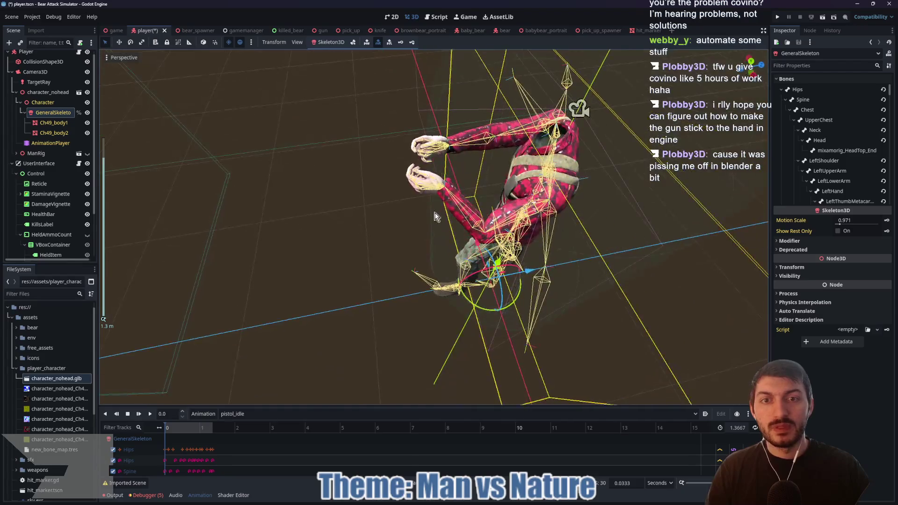
scroll(438, 181, up, 8)
scroll(437, 176, down, 5)
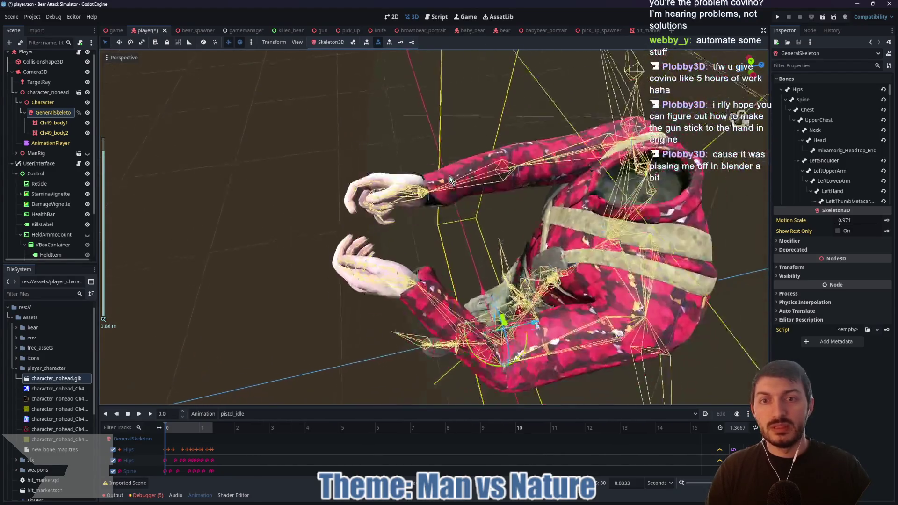
scroll(451, 140, down, 3)
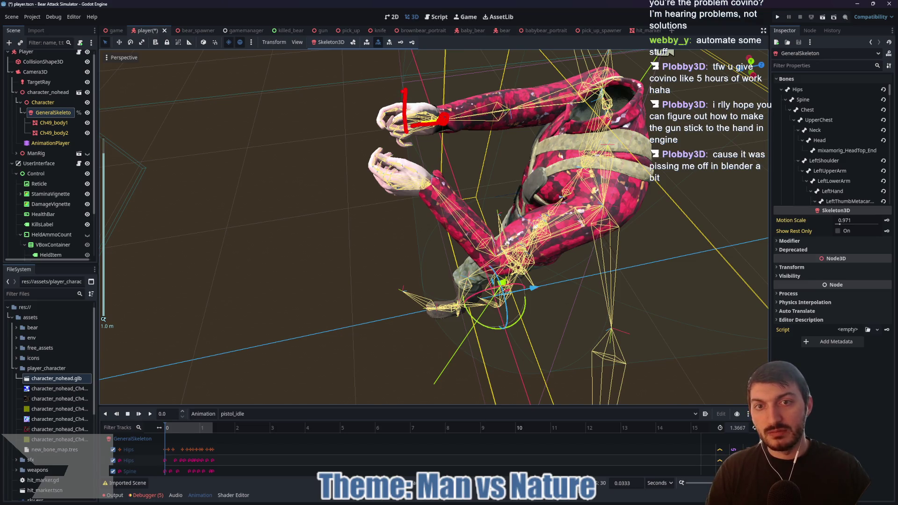
drag(405, 90, 350, 119)
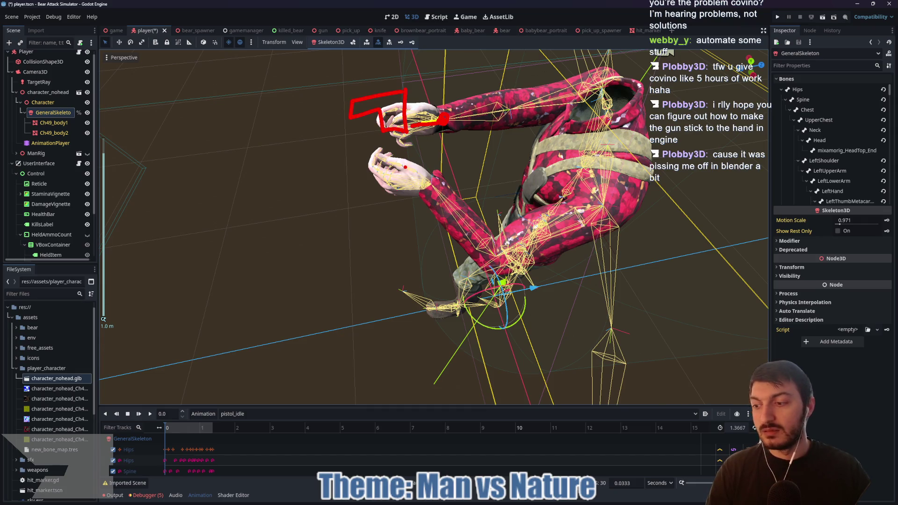
scroll(433, 234, down, 2)
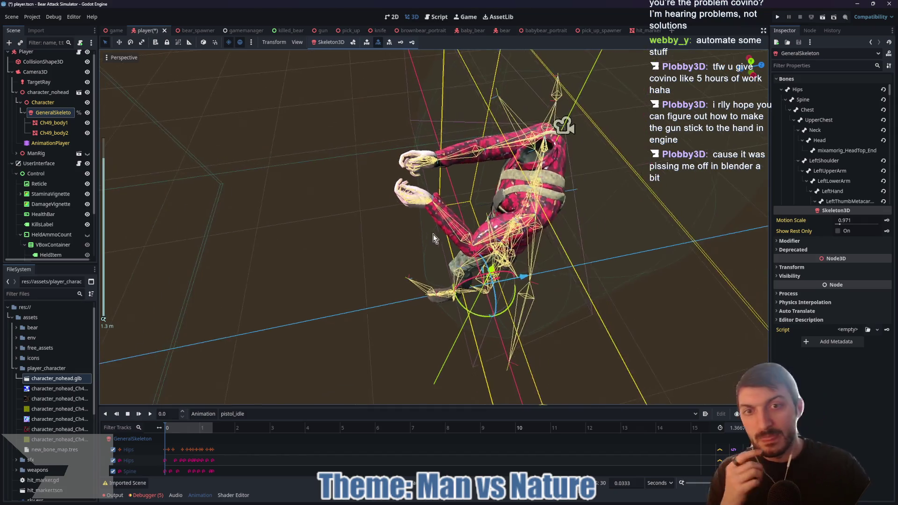
mouse_move(433, 234)
mouse_down()
mouse_move(504, 193)
mouse_move(433, 210)
mouse_move(406, 246)
mouse_move(201, 247)
mouse_move(394, 229)
mouse_up()
scroll(339, 247, down, 1)
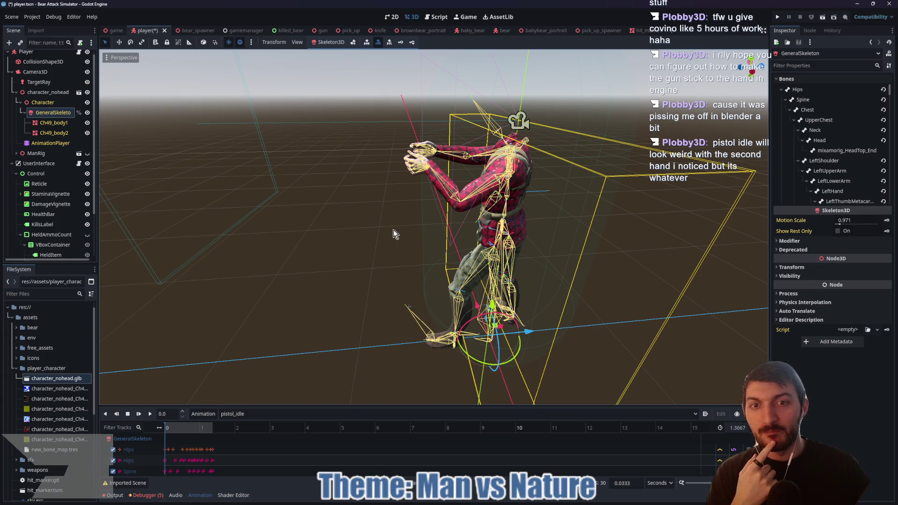
click(239, 414)
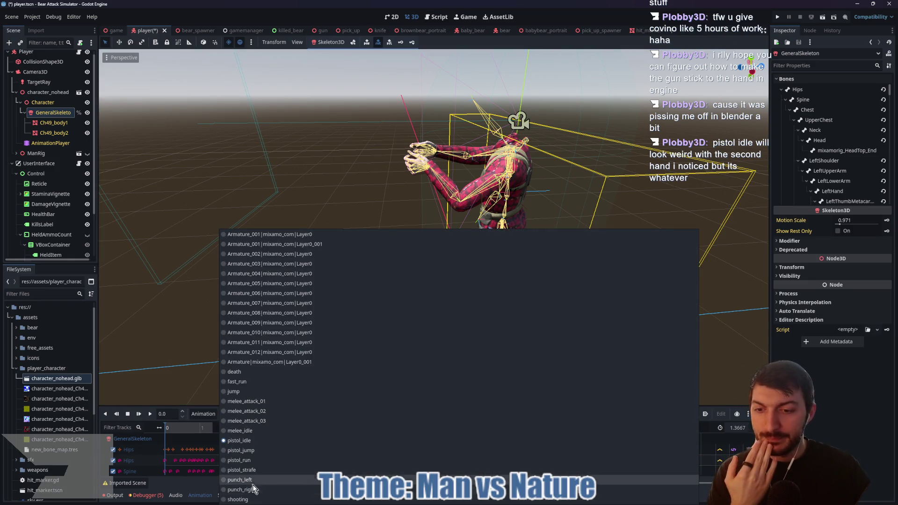
Preview pistol_idle and briefly show the old ManRig mannequin for comparison.
click(201, 415)
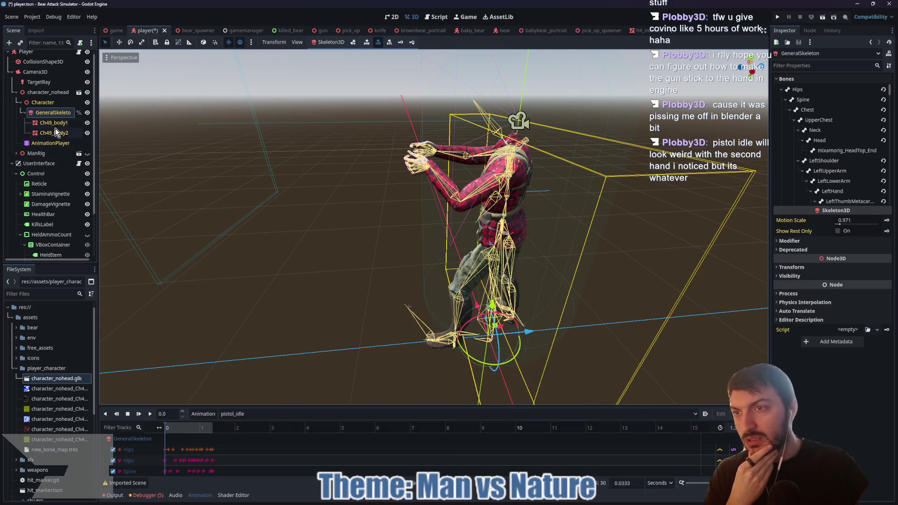
click(16, 93)
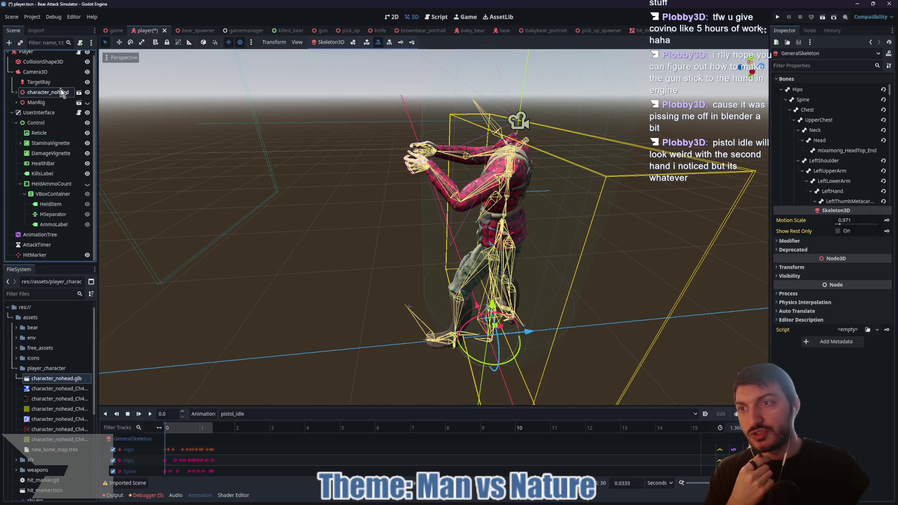
click(36, 102)
click(87, 102)
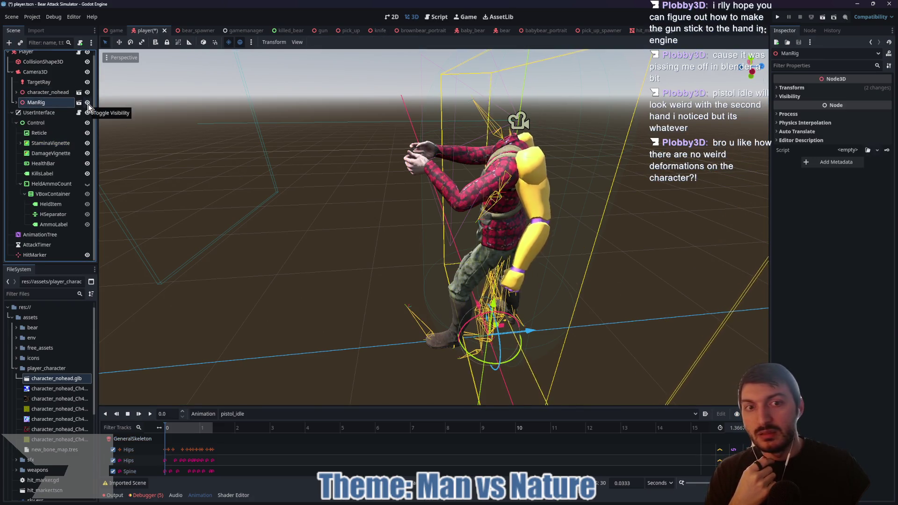
click(87, 102)
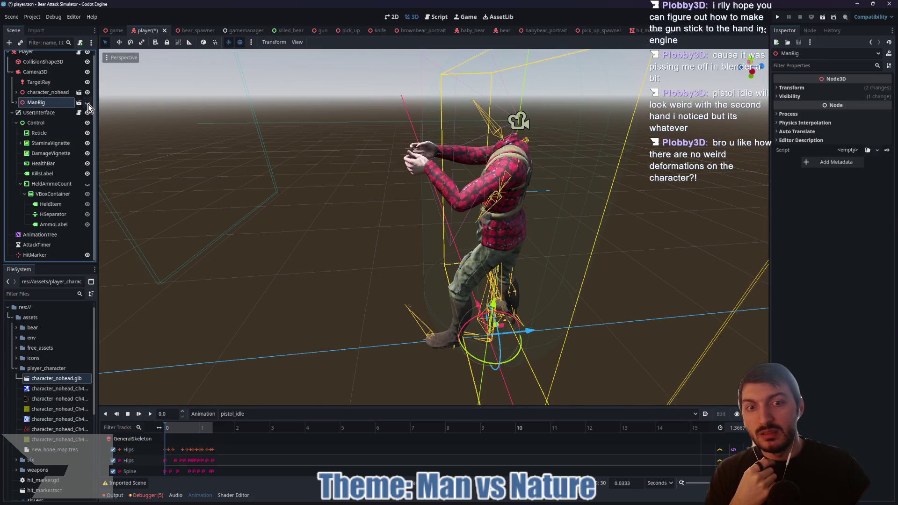
Delete the ManRig node and confirm the deletion.
click(49, 93)
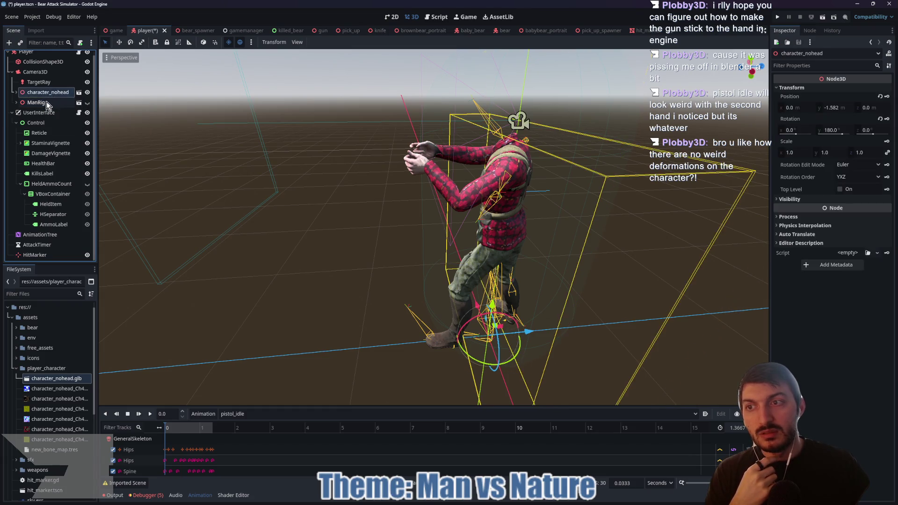
click(46, 103)
key(Delete)
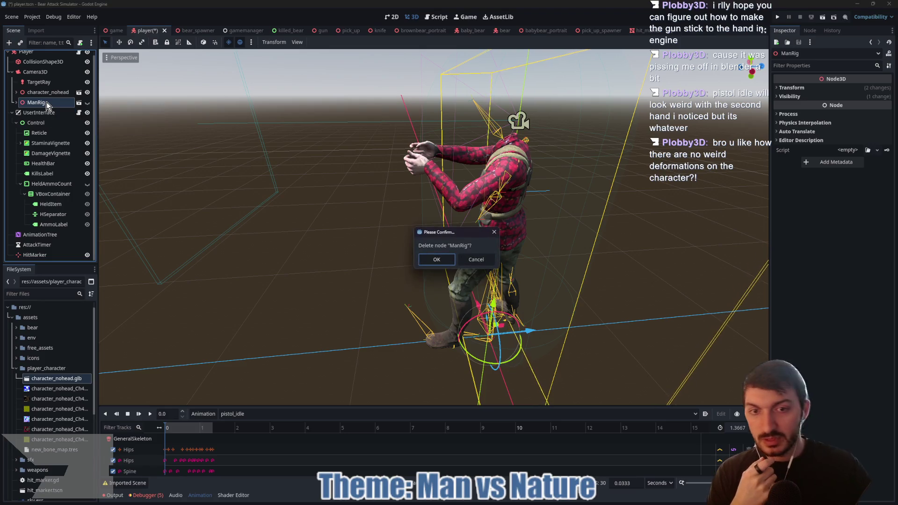
click(435, 260)
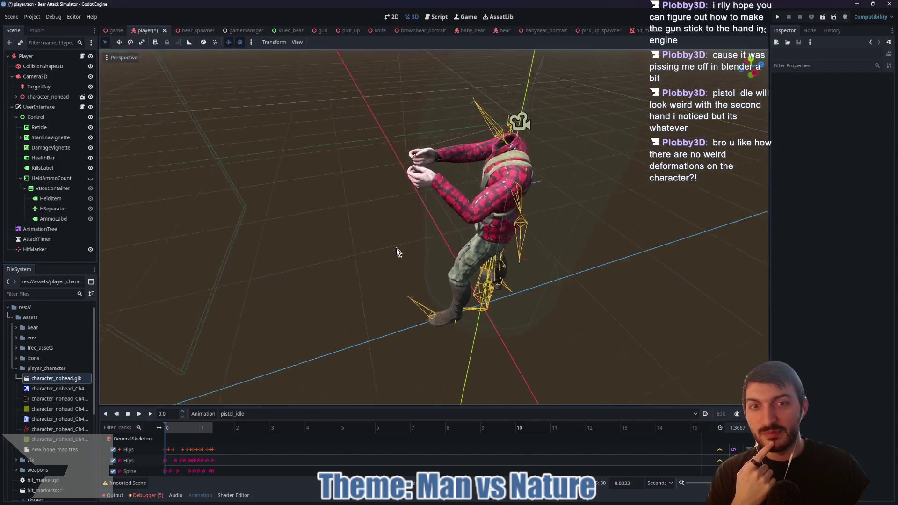
mouse_move(396, 252)
mouse_down()
mouse_move(525, 236)
mouse_move(578, 187)
mouse_move(515, 196)
mouse_move(429, 191)
mouse_move(342, 223)
mouse_move(401, 227)
mouse_move(257, 241)
mouse_move(341, 243)
mouse_move(397, 233)
mouse_move(379, 223)
mouse_up()
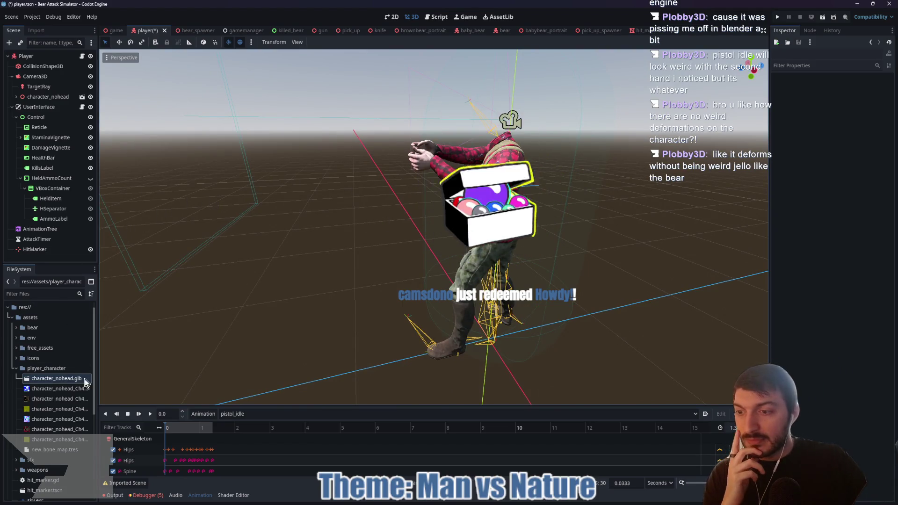
Assign character_nohead's AnimationPlayer to the AnimationTree and enlarge the state graph to show all nodes.
click(69, 450)
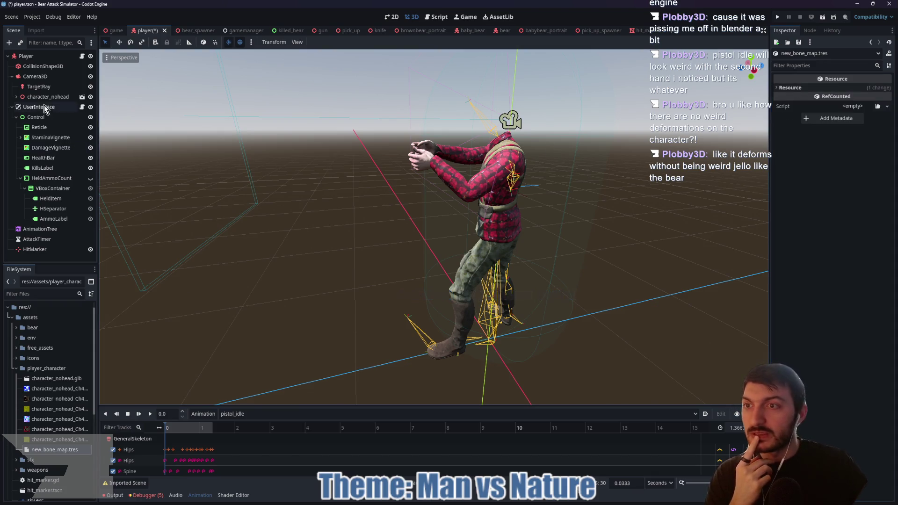
click(16, 97)
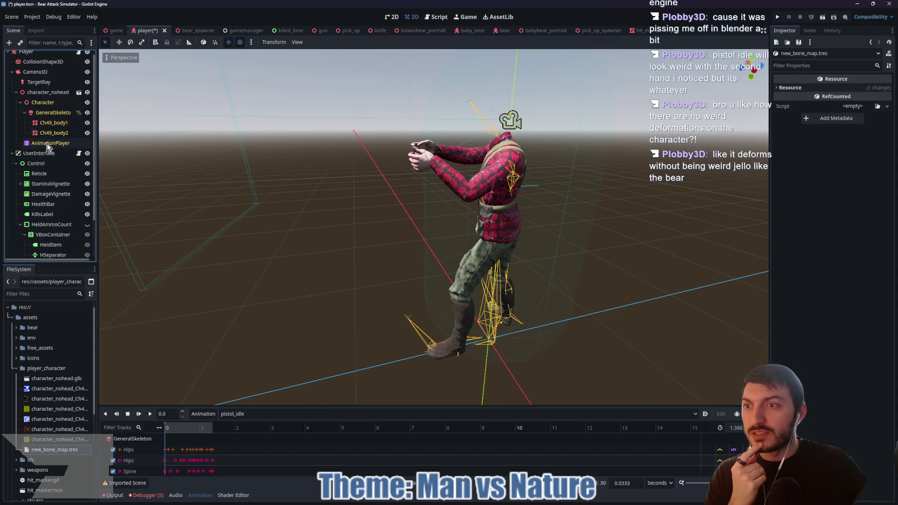
scroll(49, 147, down, 2)
click(40, 231)
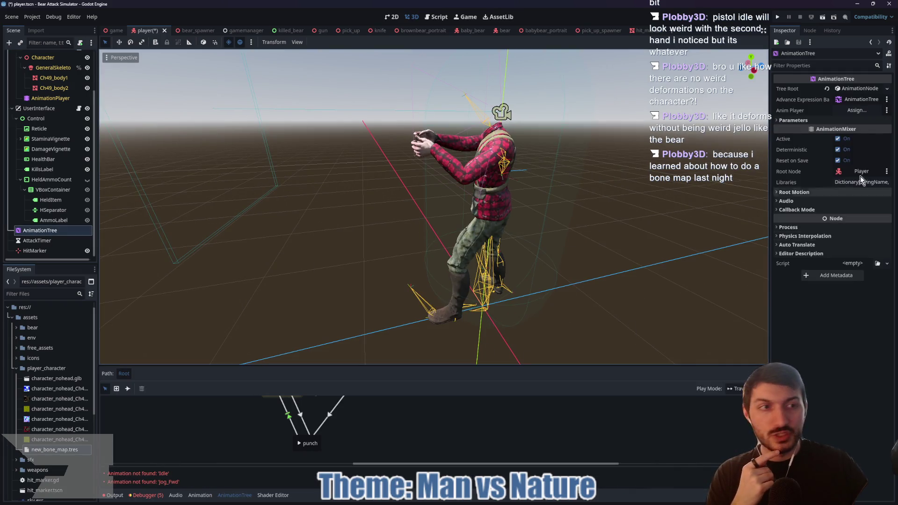
click(856, 110)
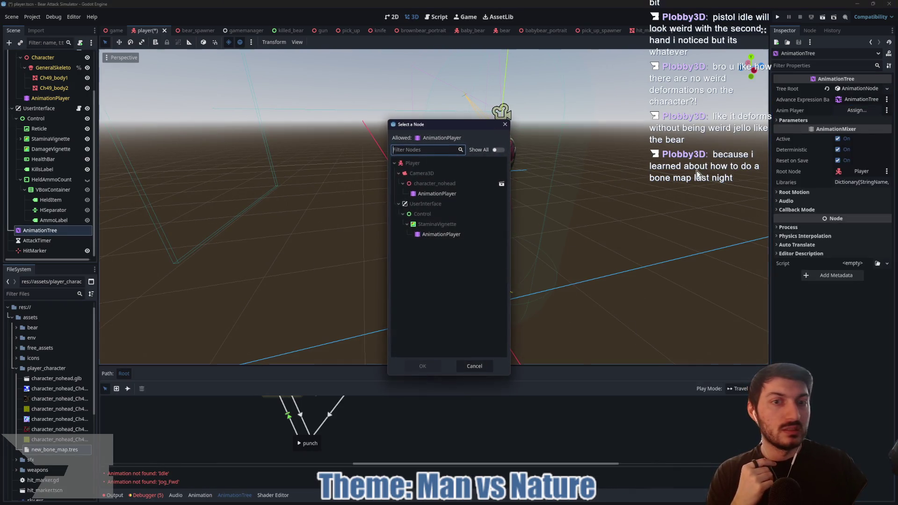
click(434, 196)
click(428, 366)
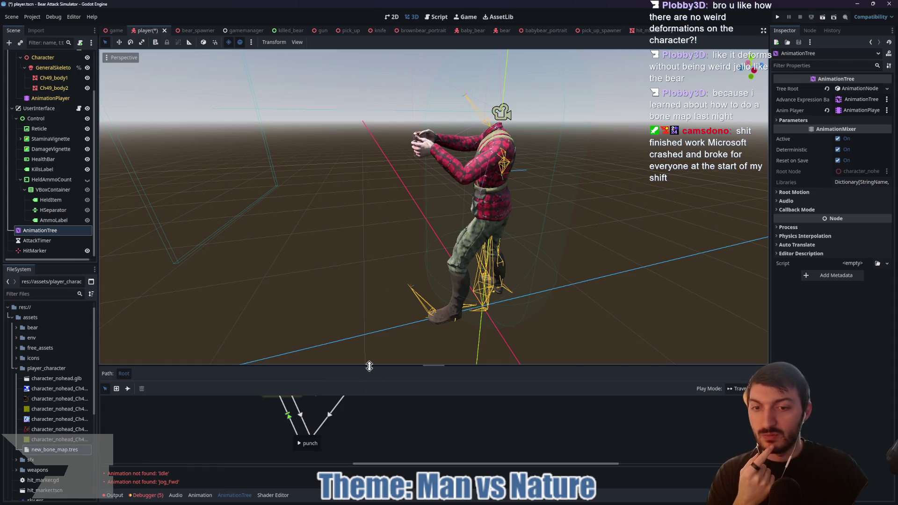
drag(374, 367, 373, 255)
drag(373, 326, 395, 393)
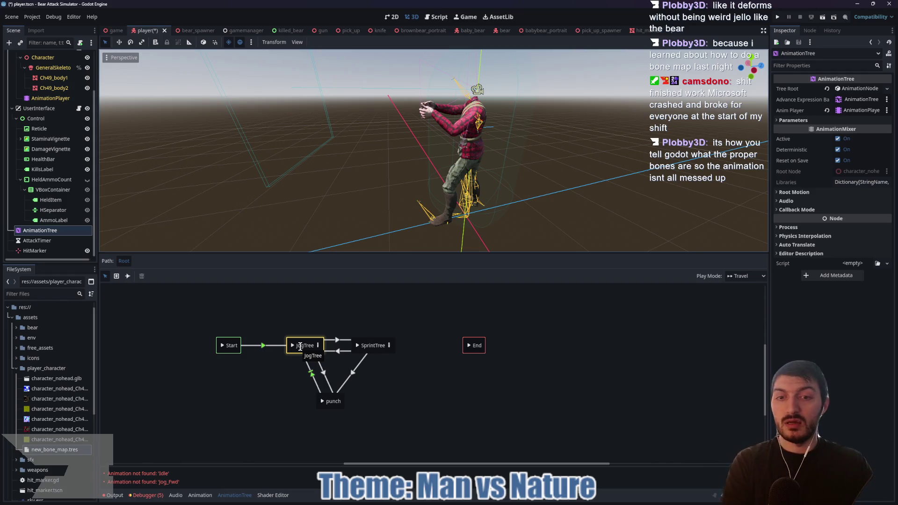
Open JogTree's Movement blend space and select the Idle and Jog_Fwd blend points.
click(318, 345)
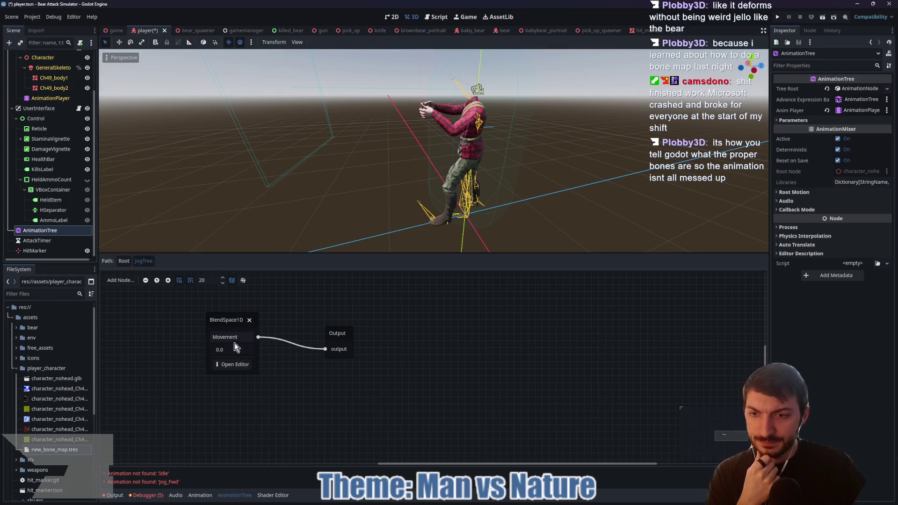
click(236, 365)
click(102, 369)
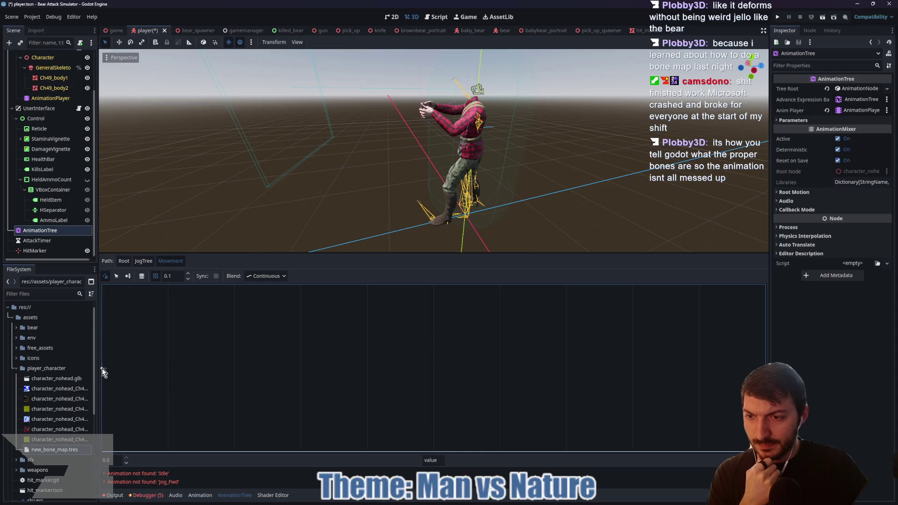
click(115, 278)
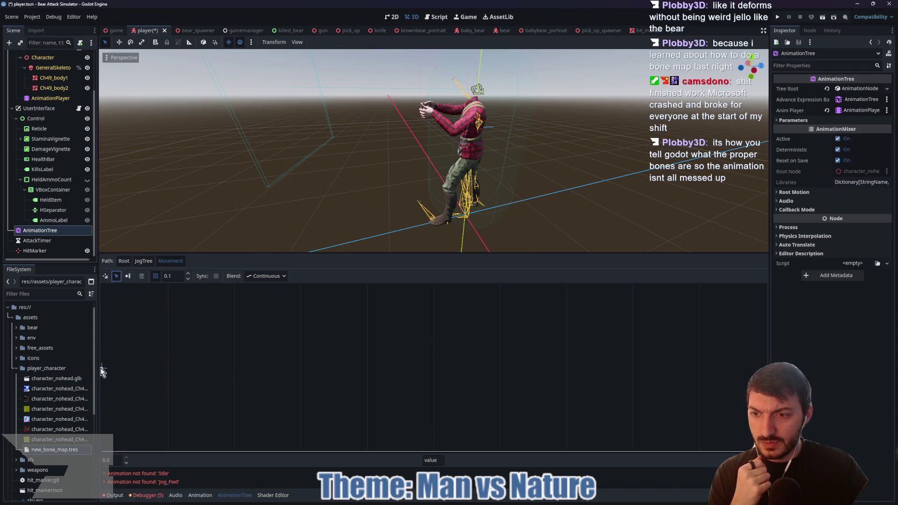
click(102, 368)
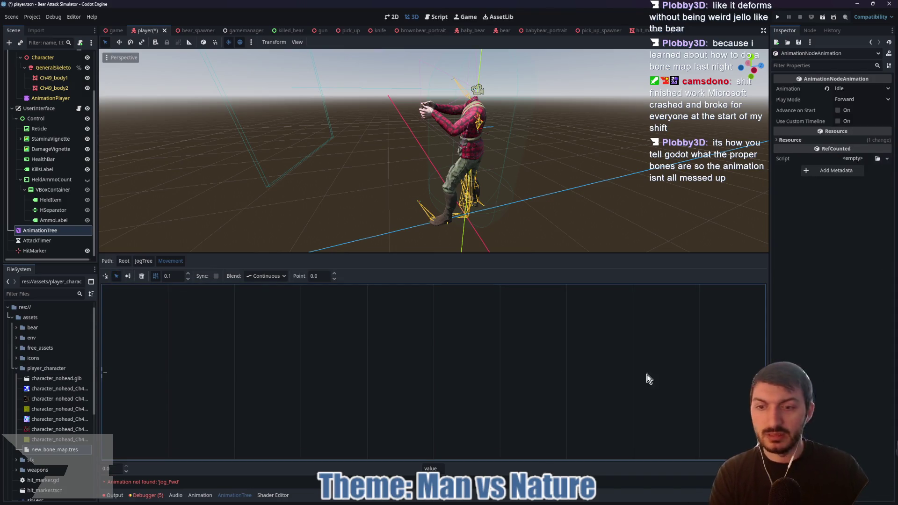
click(764, 373)
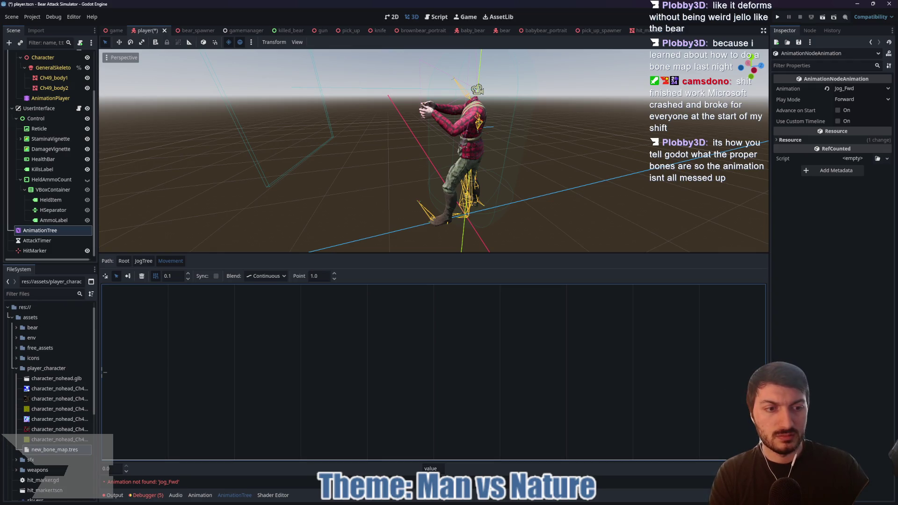
Add a new animation point at 0.0 in the Movement blend space.
right_click(104, 379)
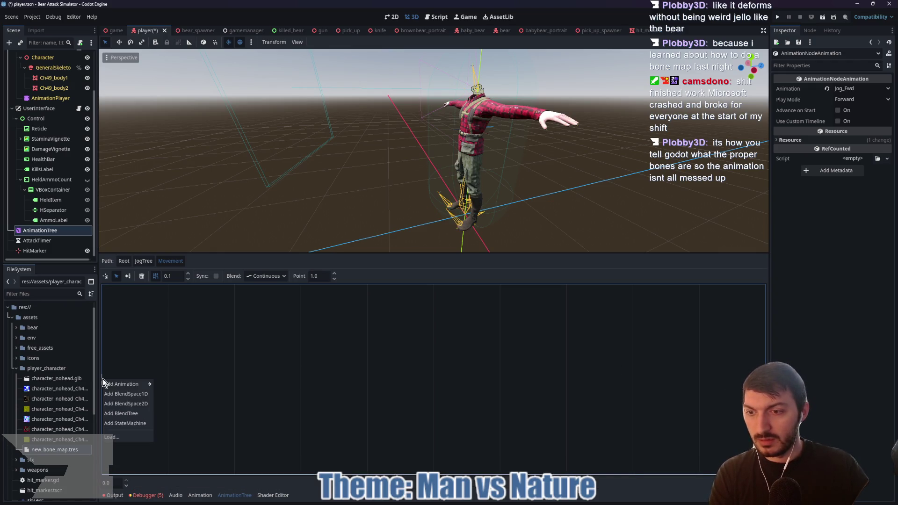
mouse_move(113, 384)
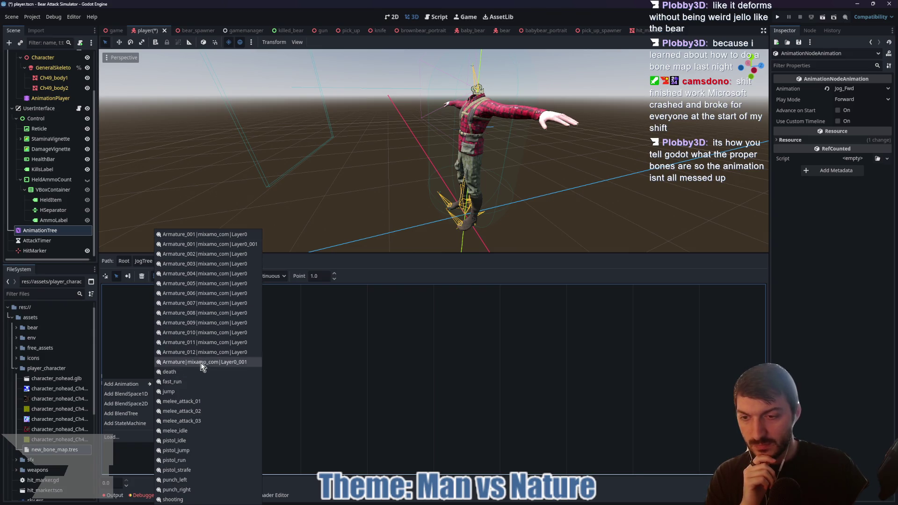
click(215, 237)
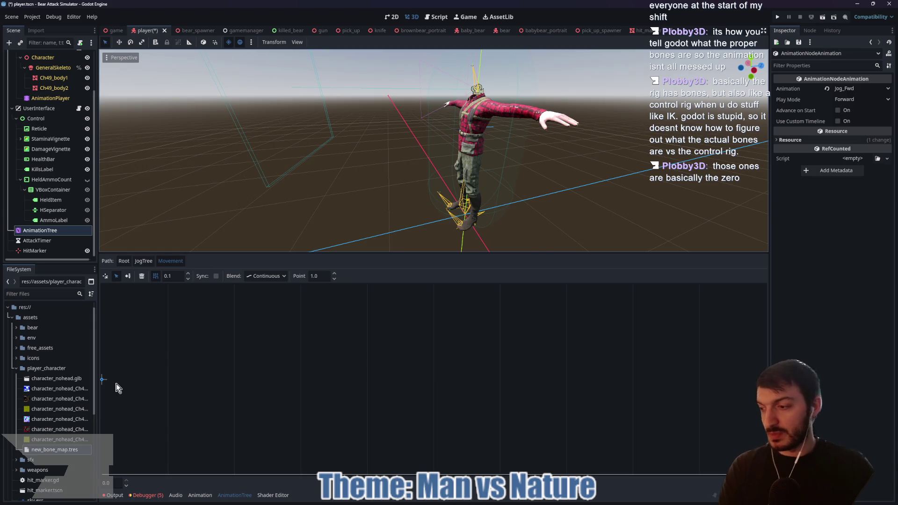
right_click(102, 380)
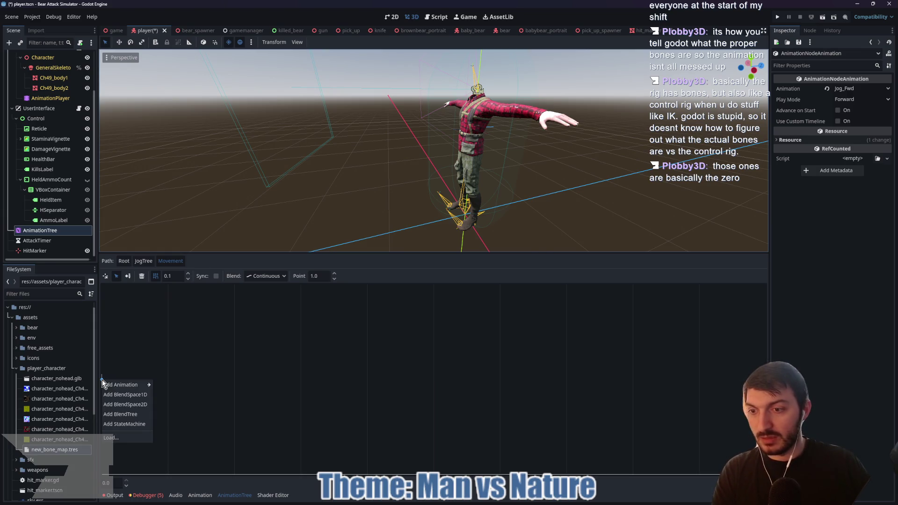
click(107, 380)
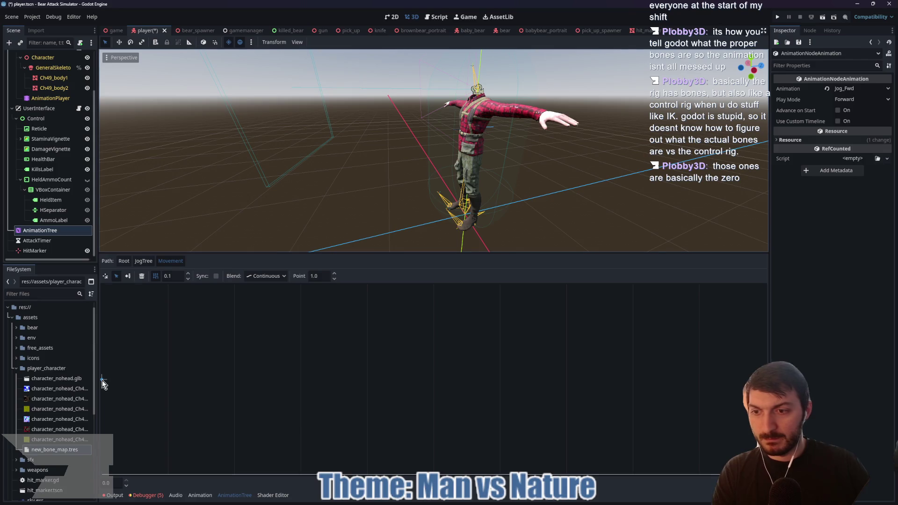
right_click(103, 380)
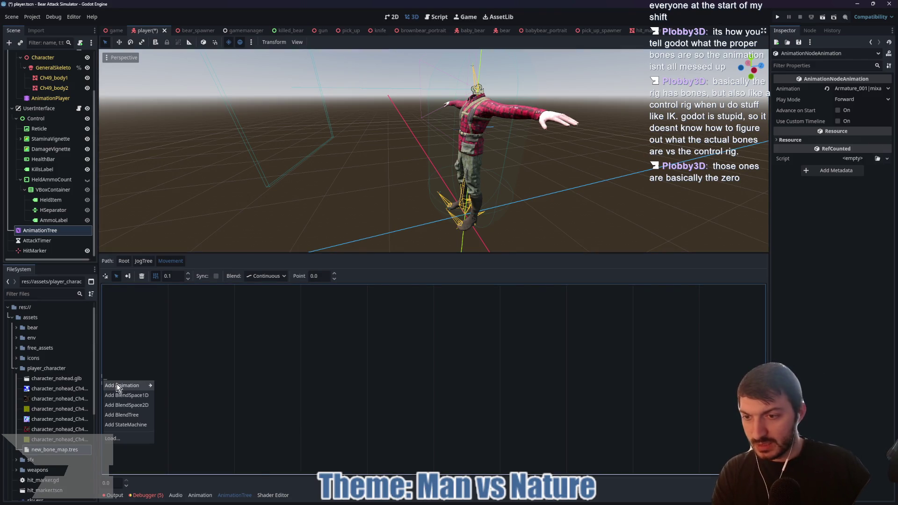
mouse_move(118, 388)
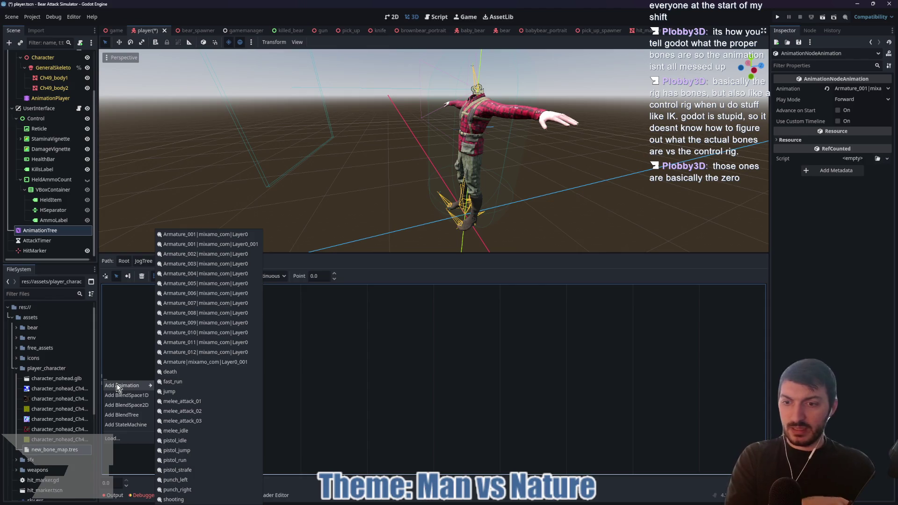
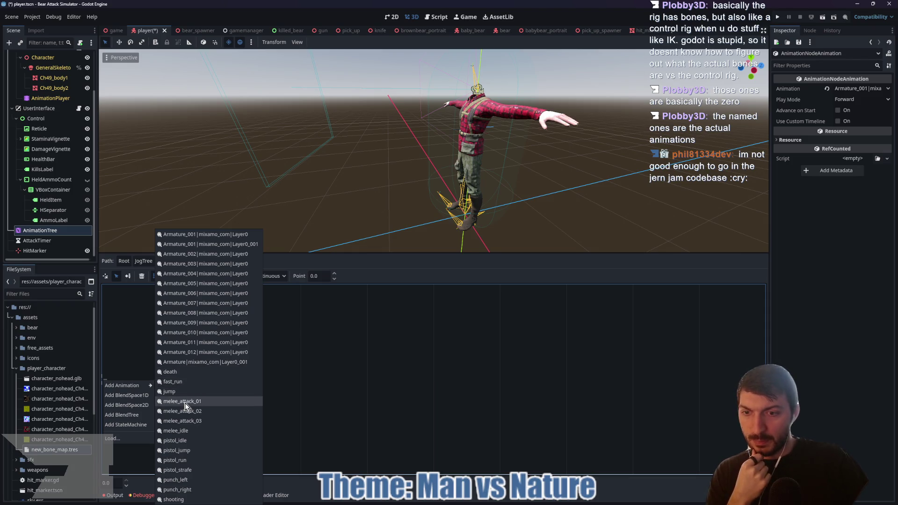
Place melee_idle as a blend point in JogTree's Movement space, then add a second animation point.
click(187, 431)
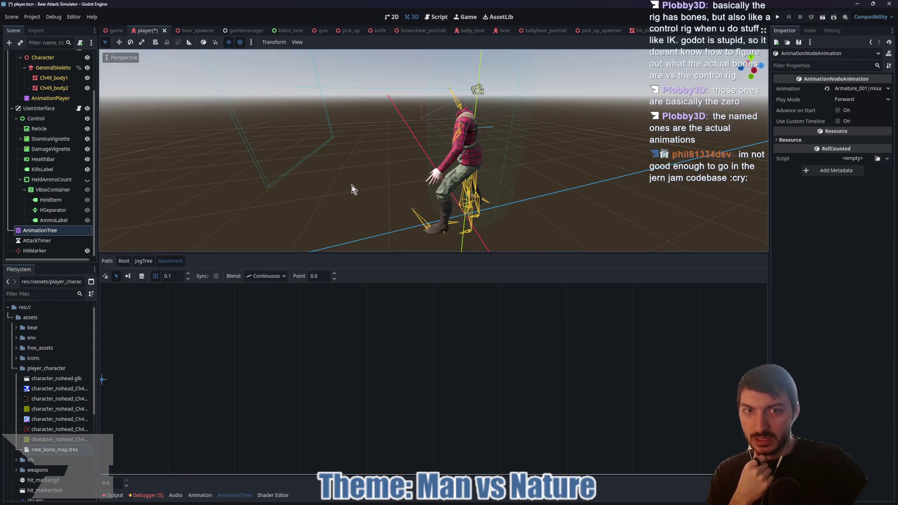
mouse_move(351, 185)
mouse_down()
mouse_move(443, 195)
mouse_move(325, 203)
mouse_up()
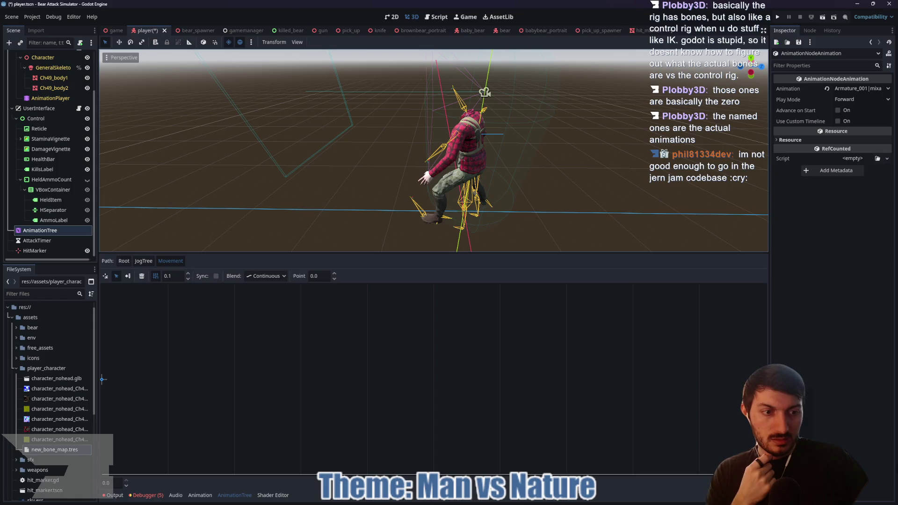
right_click(765, 389)
mouse_move(795, 394)
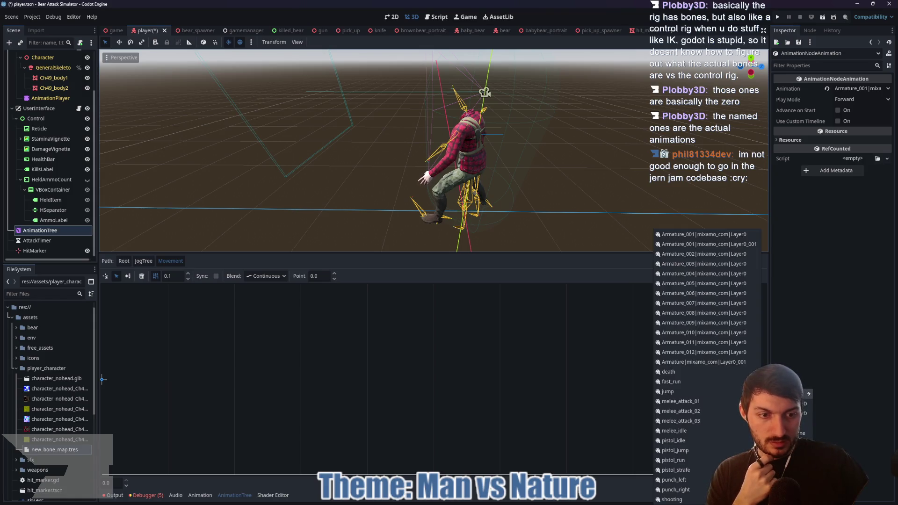
click(683, 391)
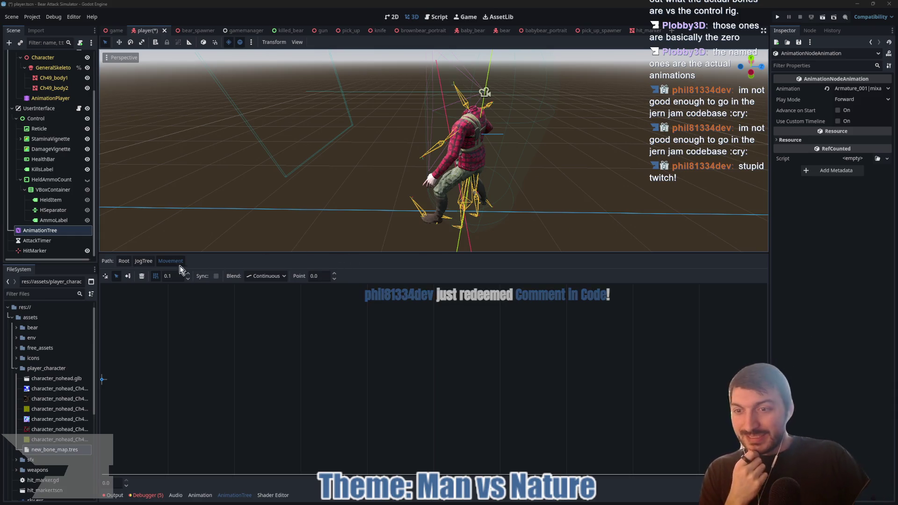
Navigate into SprintTree's Movement blend space and cancel the accidental AnimationTree deletion.
click(144, 261)
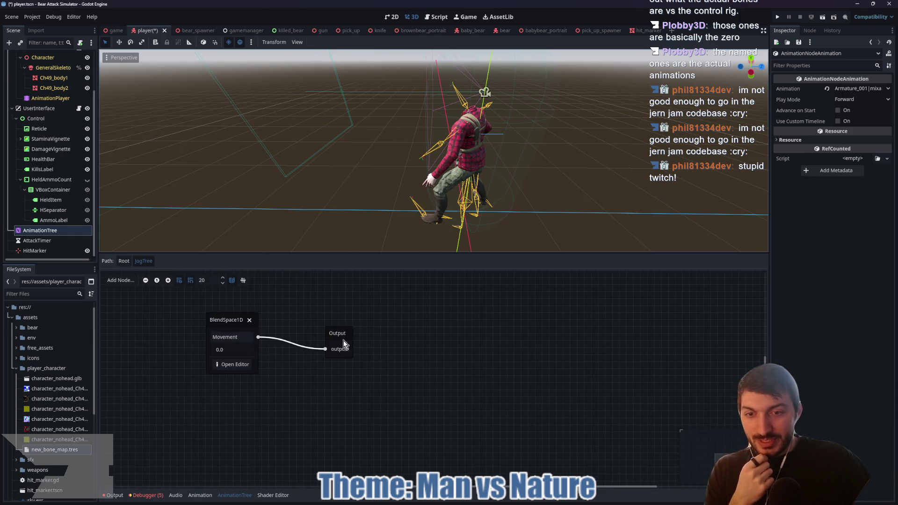
click(124, 261)
click(390, 345)
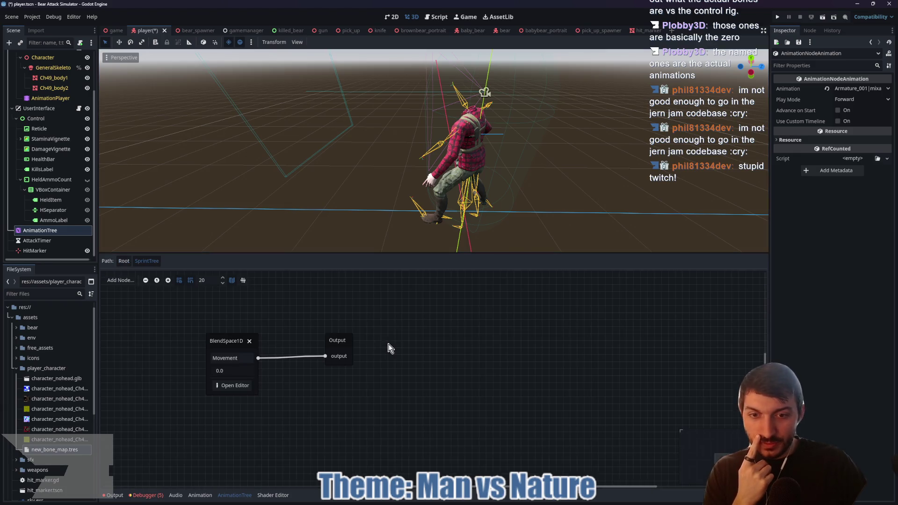
click(236, 381)
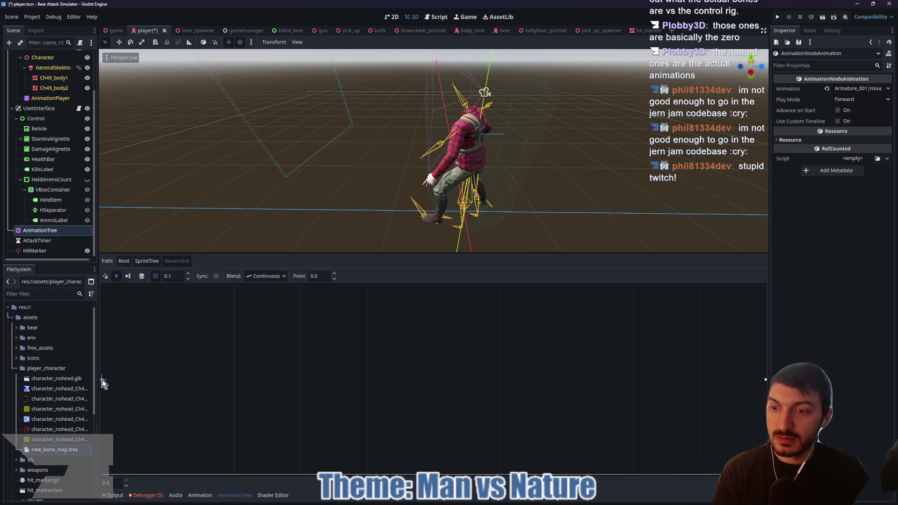
key(Delete)
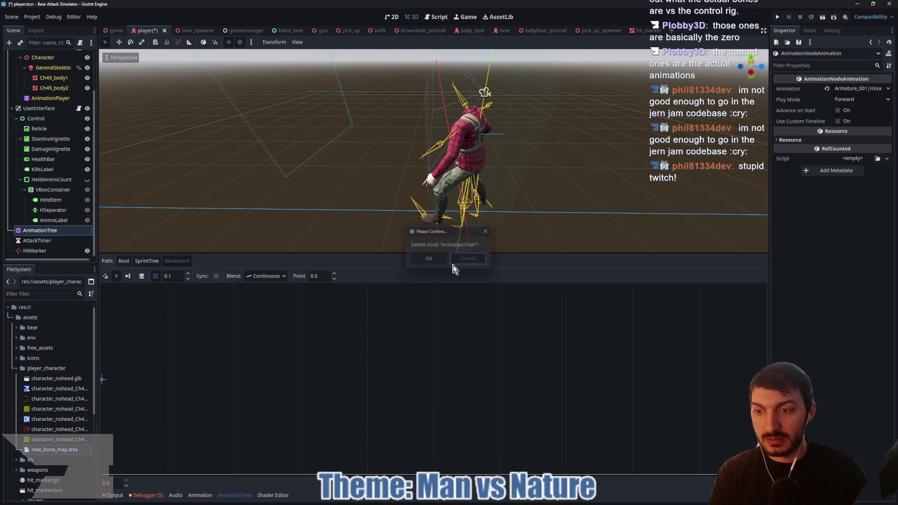
click(454, 260)
Add fast_run as a sprint blend point, skip adding another, and save the player scene.
click(103, 380)
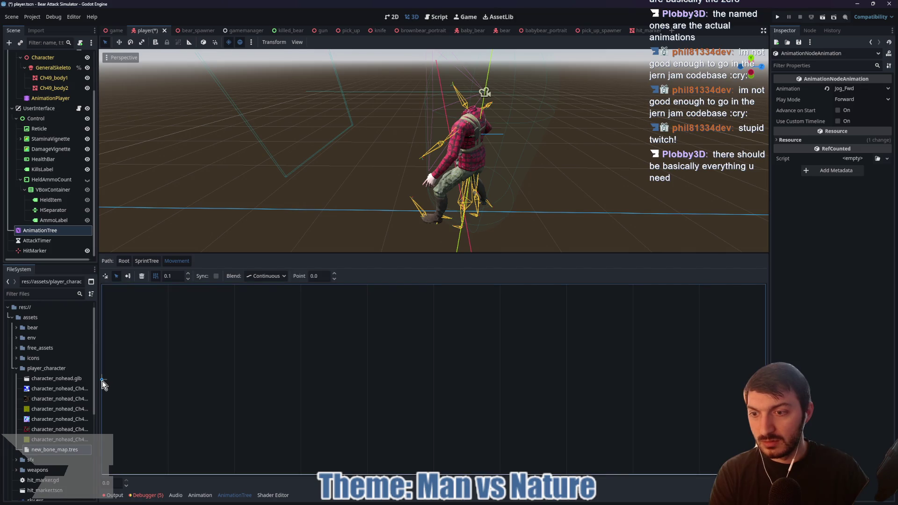
right_click(102, 379)
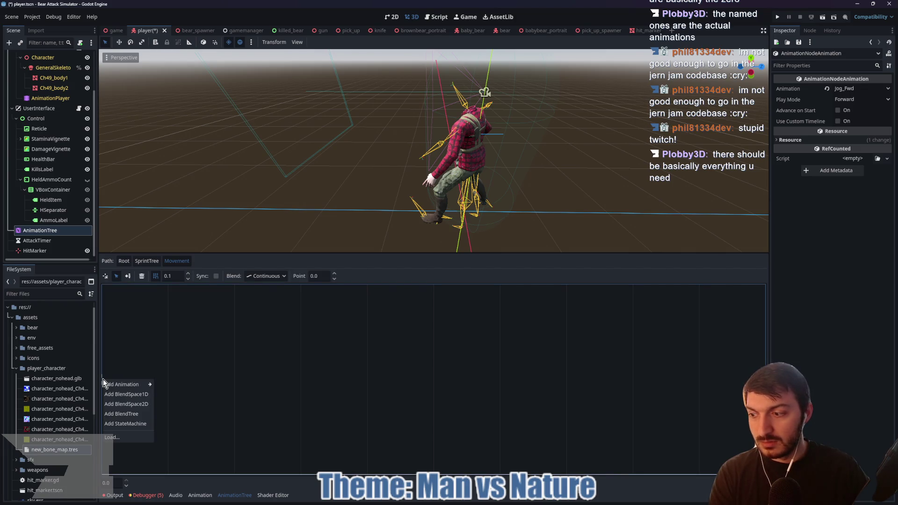
mouse_move(122, 385)
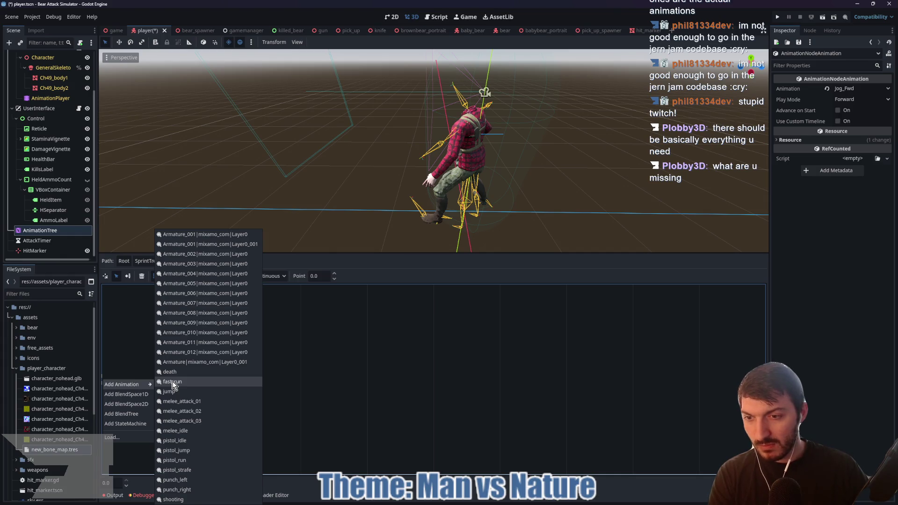
click(172, 382)
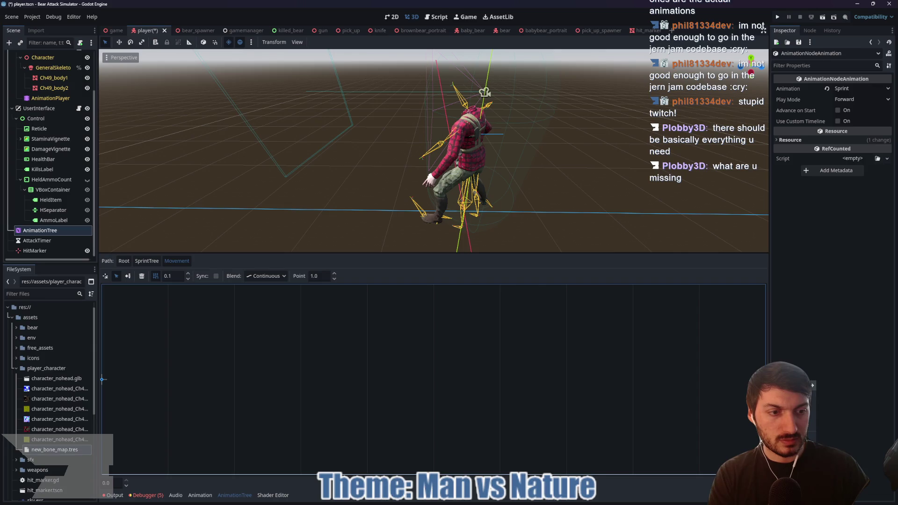
right_click(701, 379)
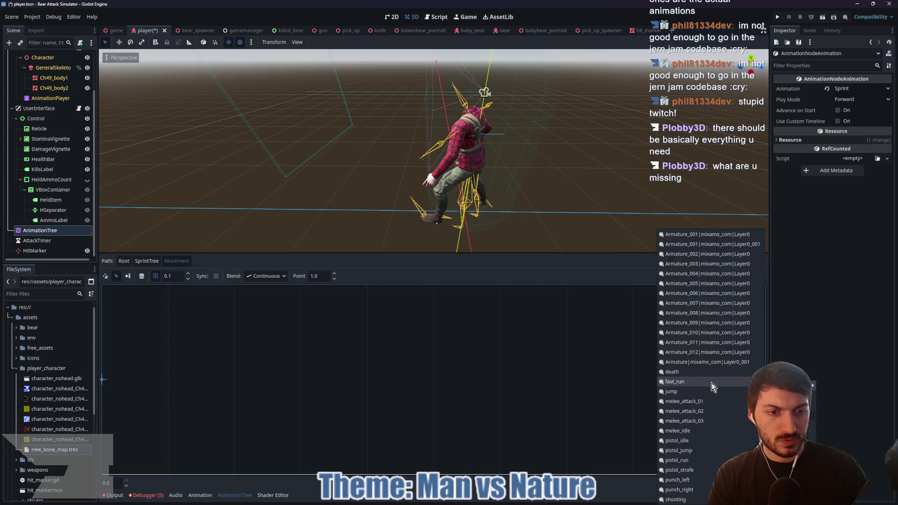
key(Escape)
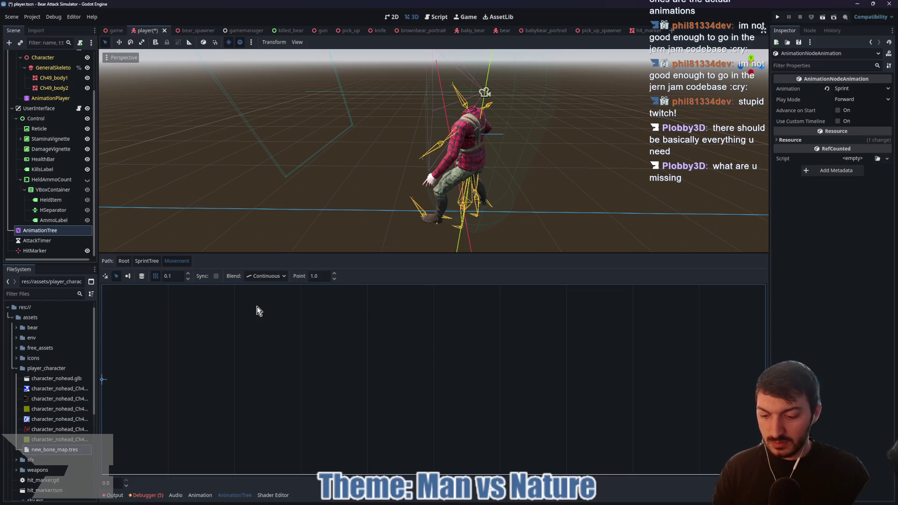
key(ctrl+s)
Go back up to the root state machine and select the punch state playing Punch_Jab.
click(145, 261)
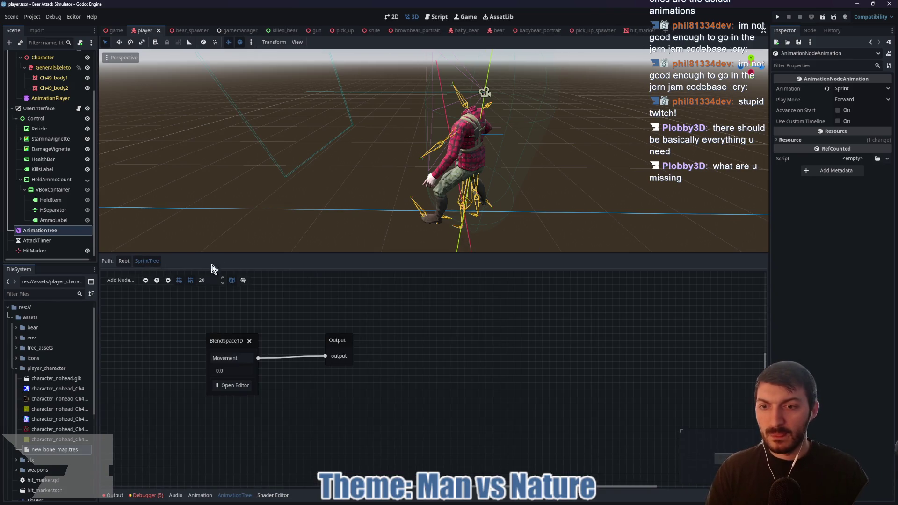
click(124, 261)
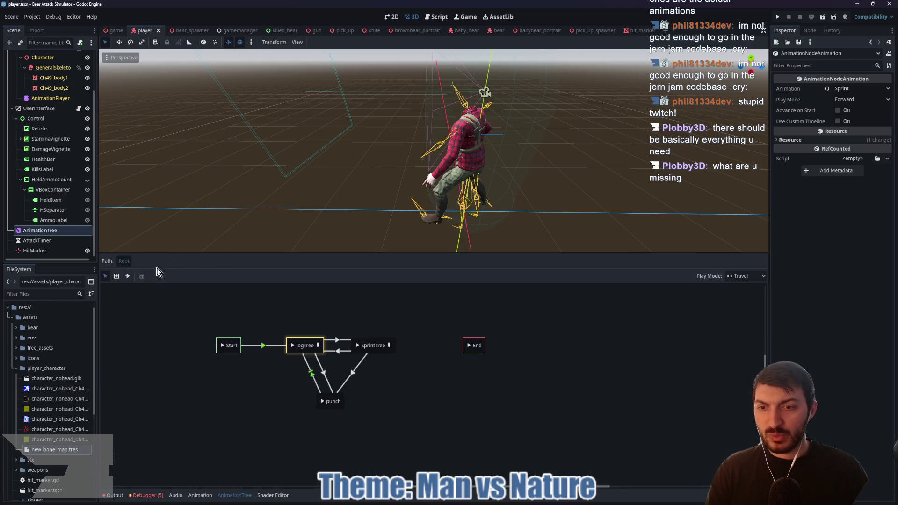
click(331, 401)
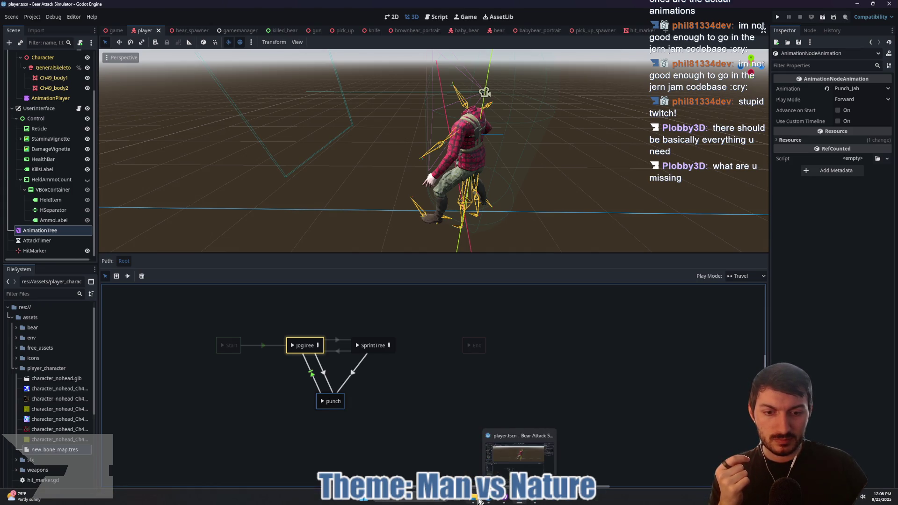
Launch Godot_v4.5-stable_win64 from the Godot folder and open Project Goo.
click(479, 499)
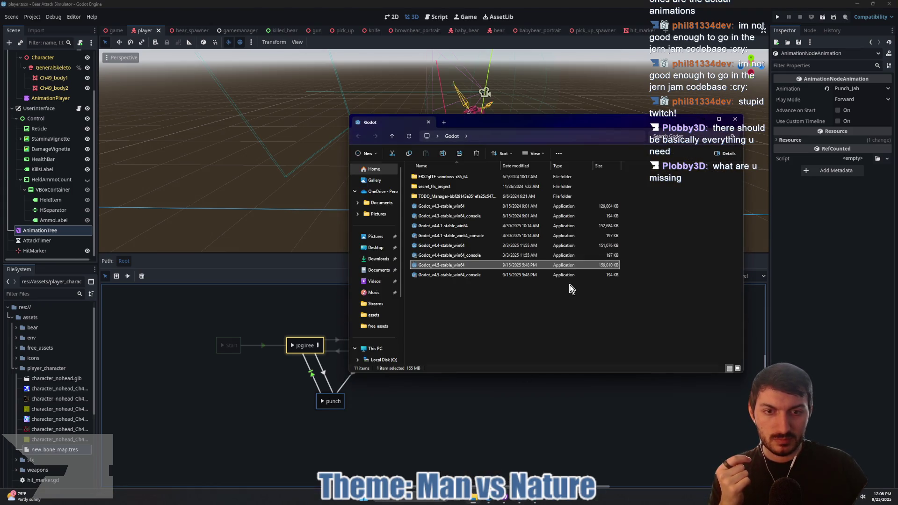
double_click(466, 268)
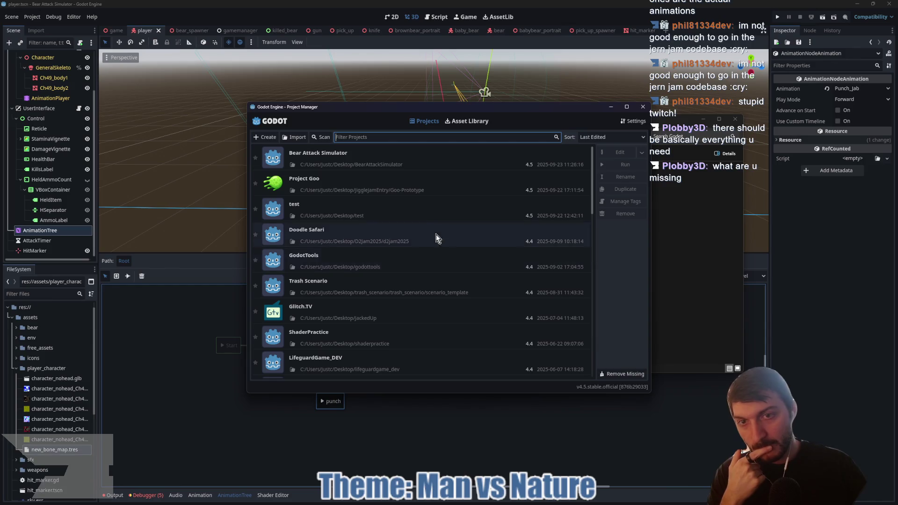
double_click(386, 181)
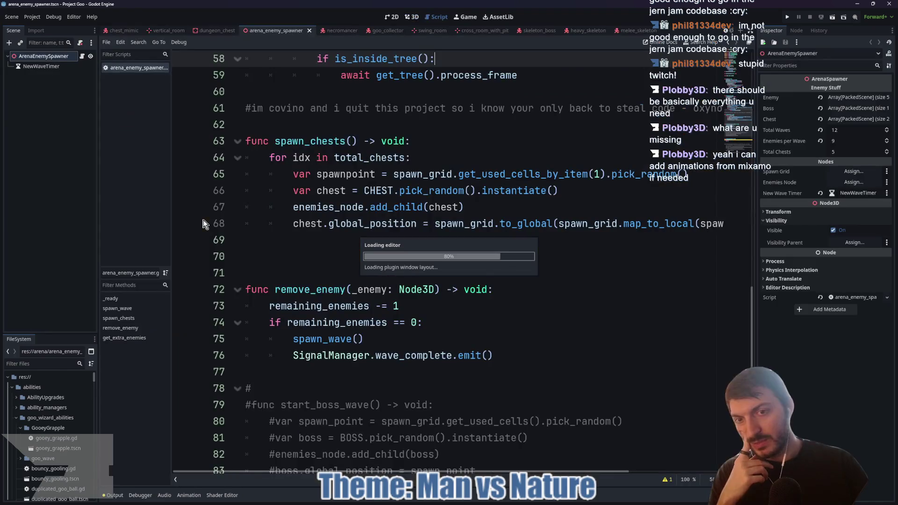
Add a line-70 comment with the pasted chat message, chatter's username and SEP 2025, save, and switch back.
click(299, 252)
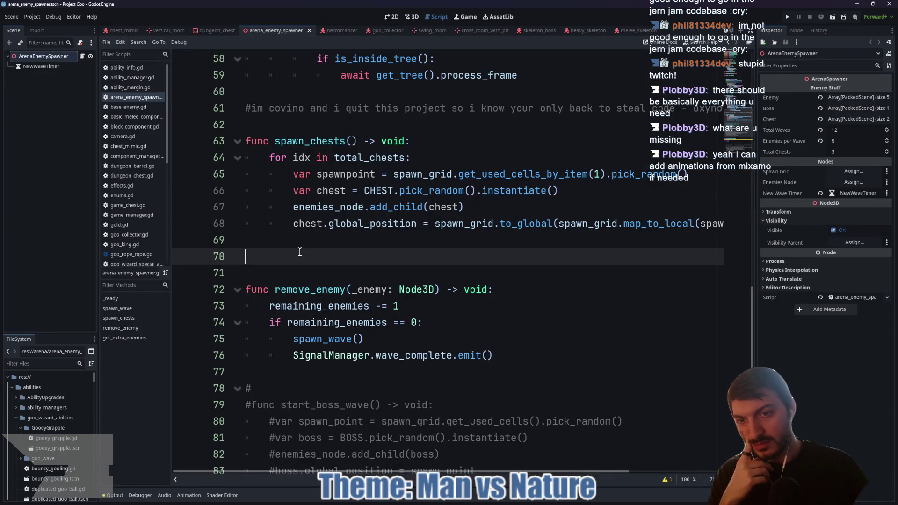
text(#)
text(im not good enough to go in the jern jam codebase :cry:)
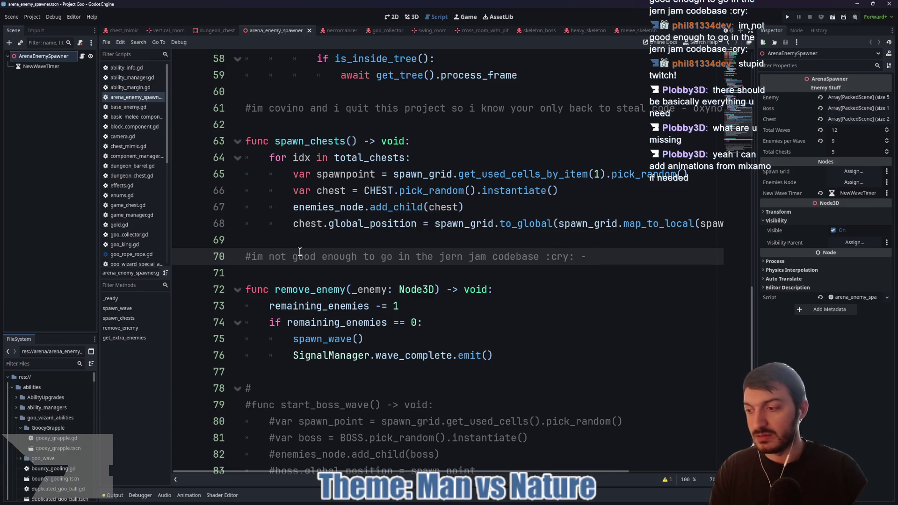
text(phil)
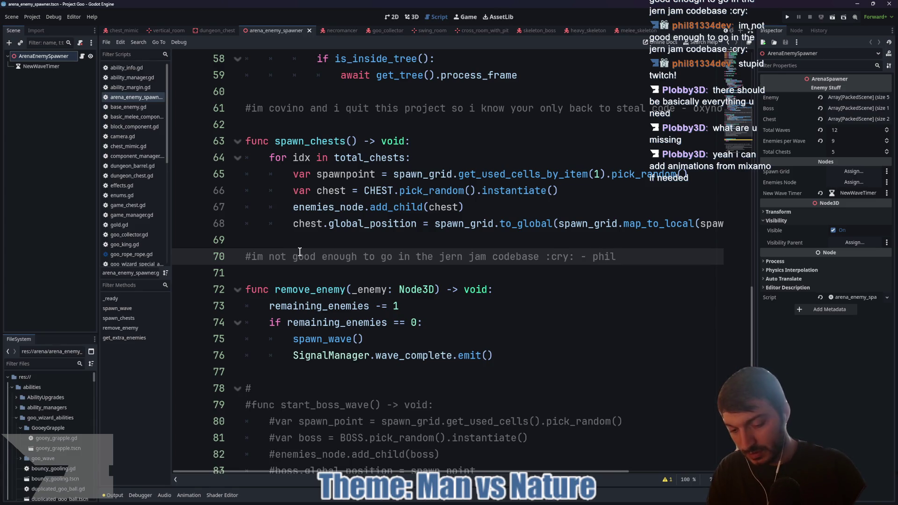
text(81334dev)
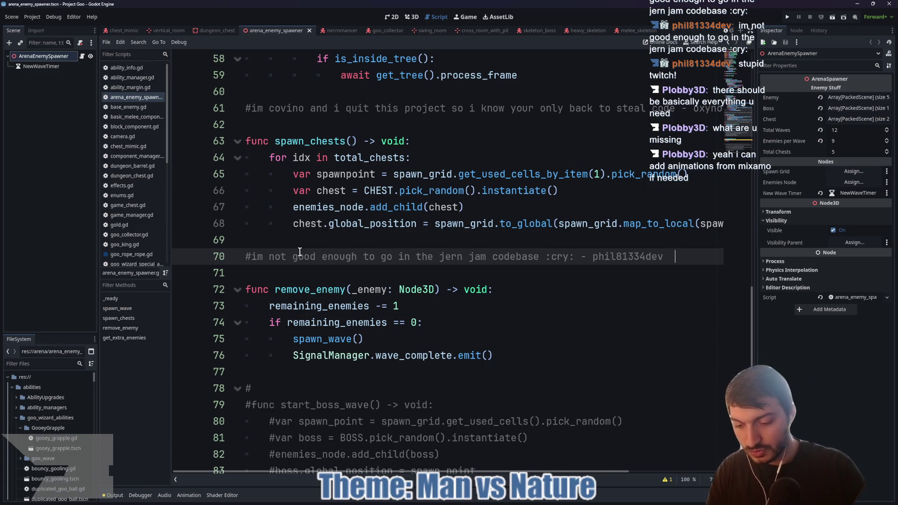
text(SEP 2025)
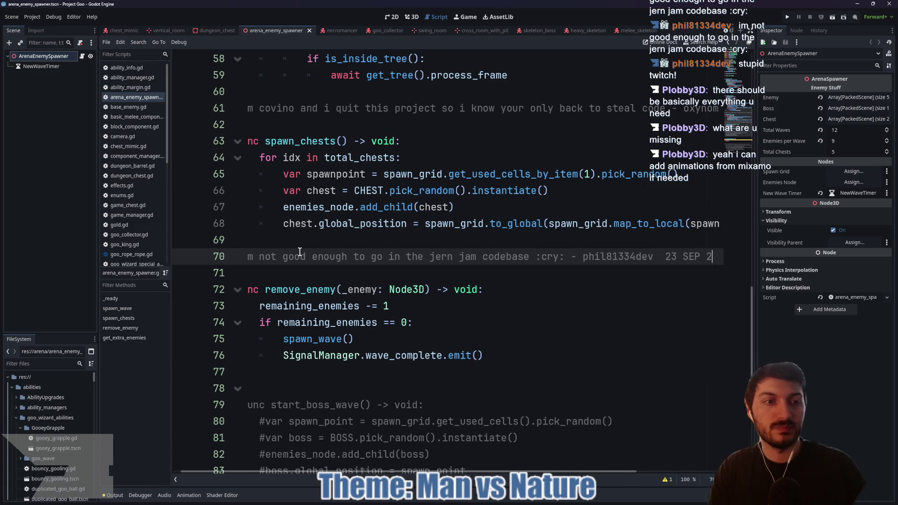
key(ctrl+s)
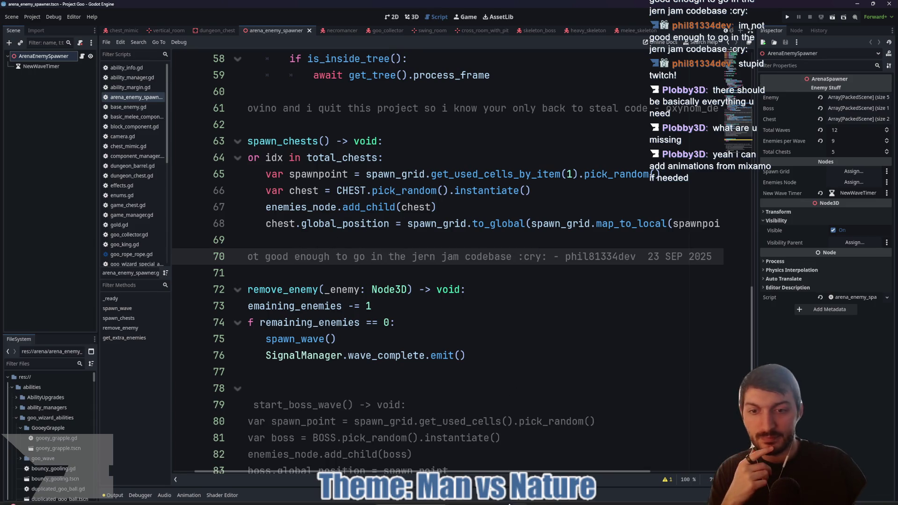
mouse_move(520, 501)
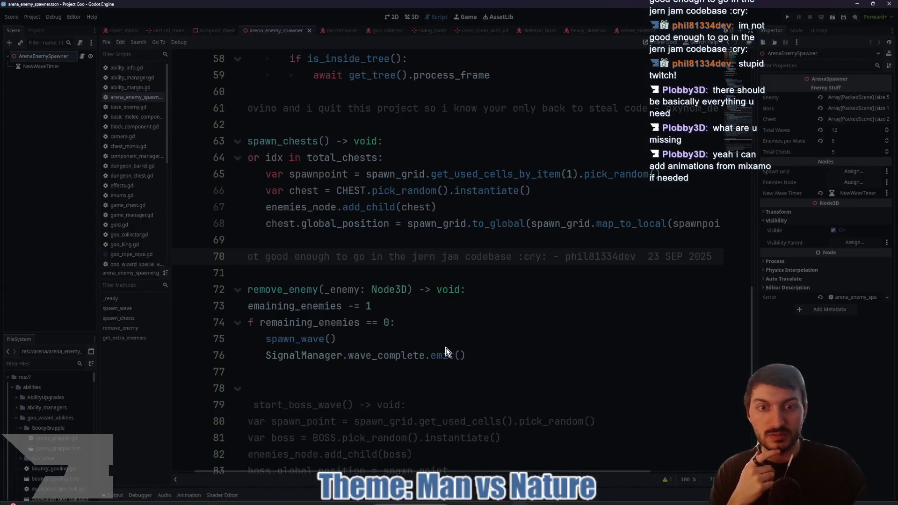
key(alt+Tab)
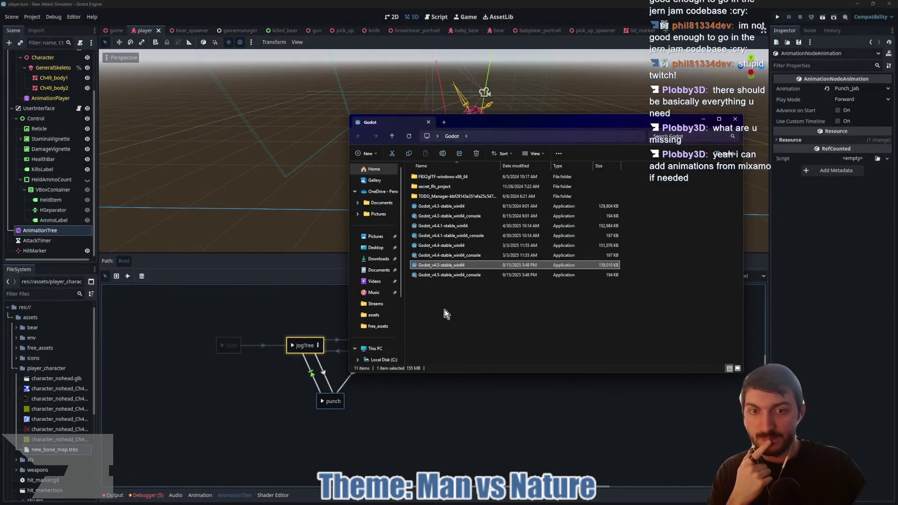
Delete the punch state and its transitions from the root state machine.
key(Escape)
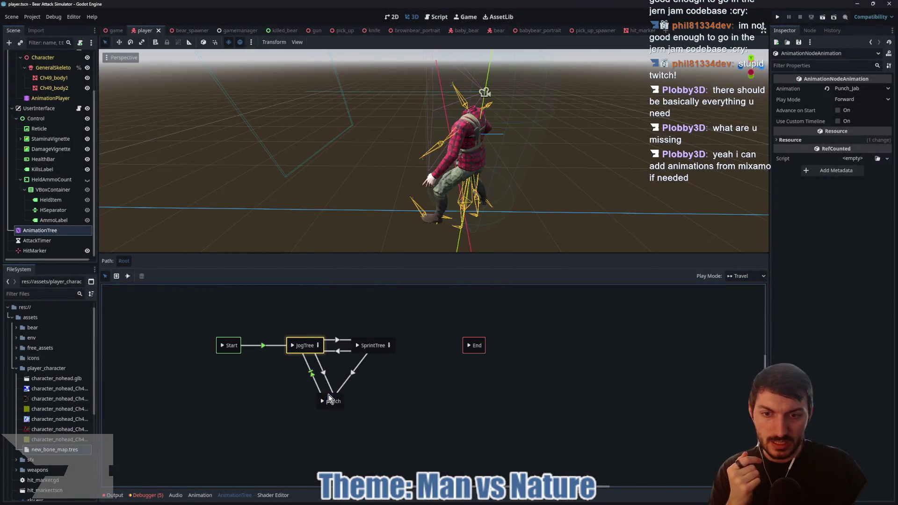
click(330, 400)
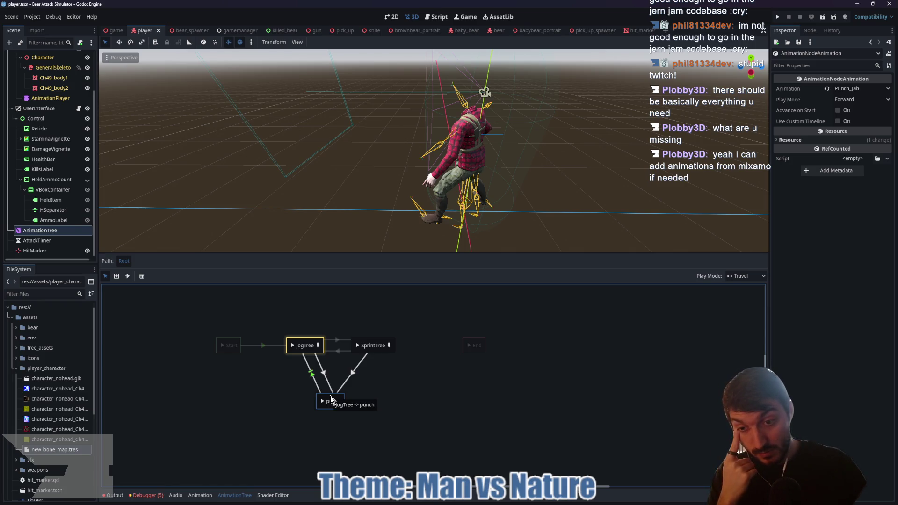
key(Delete)
Add a new BlendTree node to the state machine and rename it AttackTree.
right_click(331, 395)
mouse_move(348, 402)
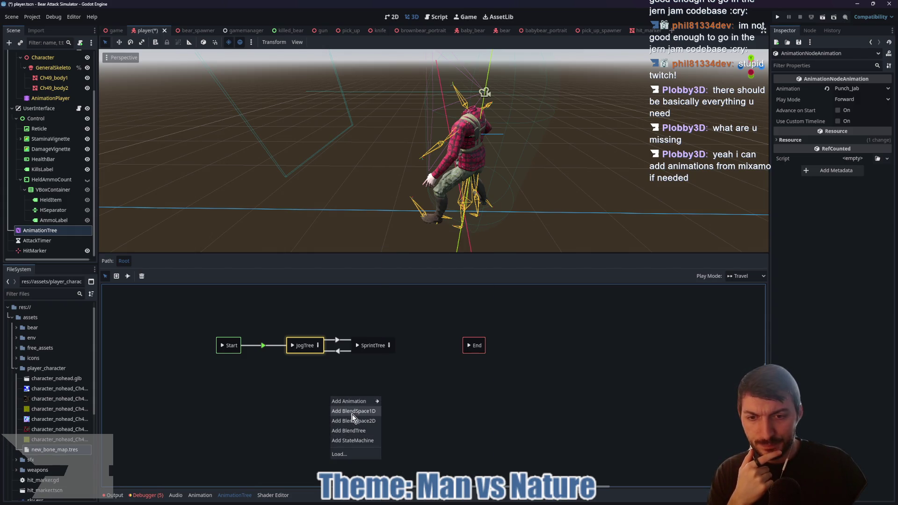
click(348, 430)
double_click(340, 393)
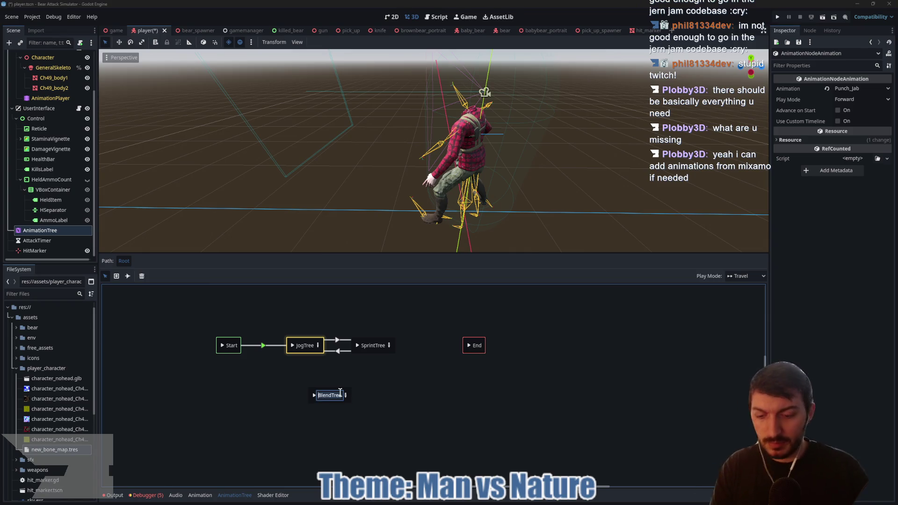
text(AttackT)
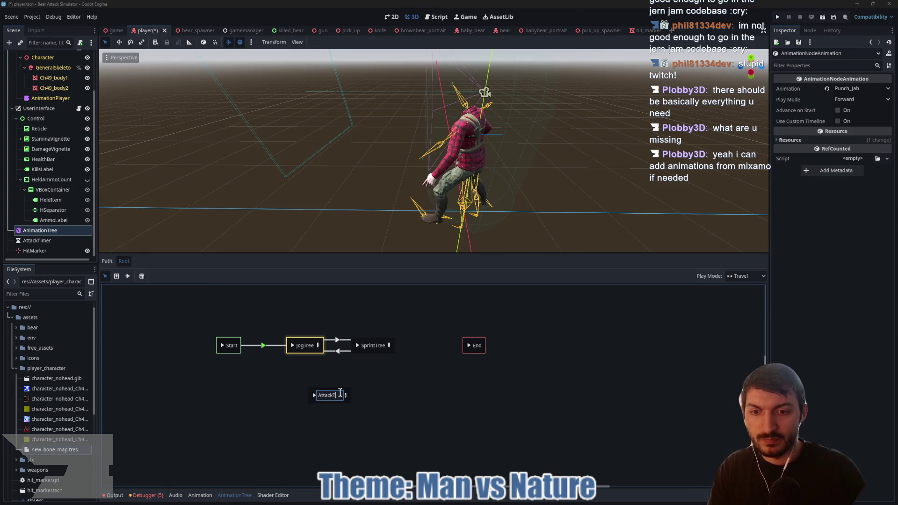
text(ree)
key(Return)
click(346, 393)
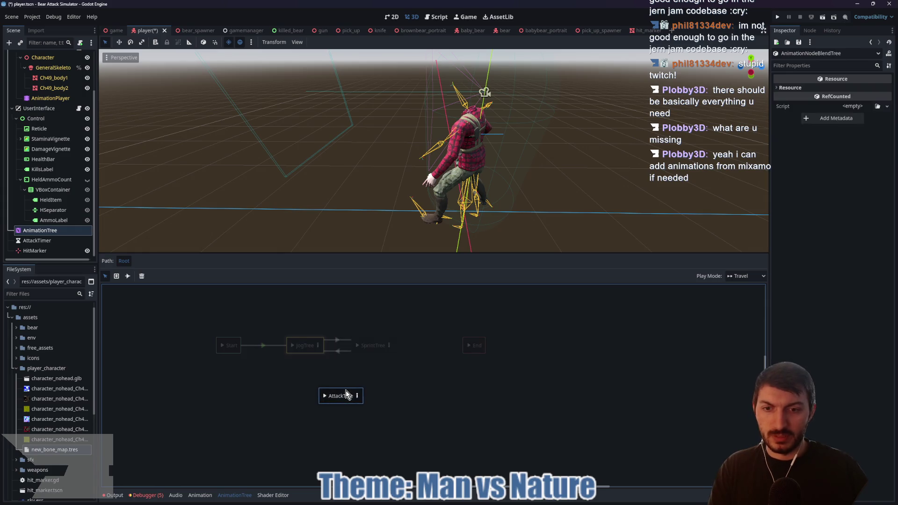
Inside AttackTree, move Output right and add a Transition node named attacks beside it.
click(358, 396)
drag(230, 344, 457, 346)
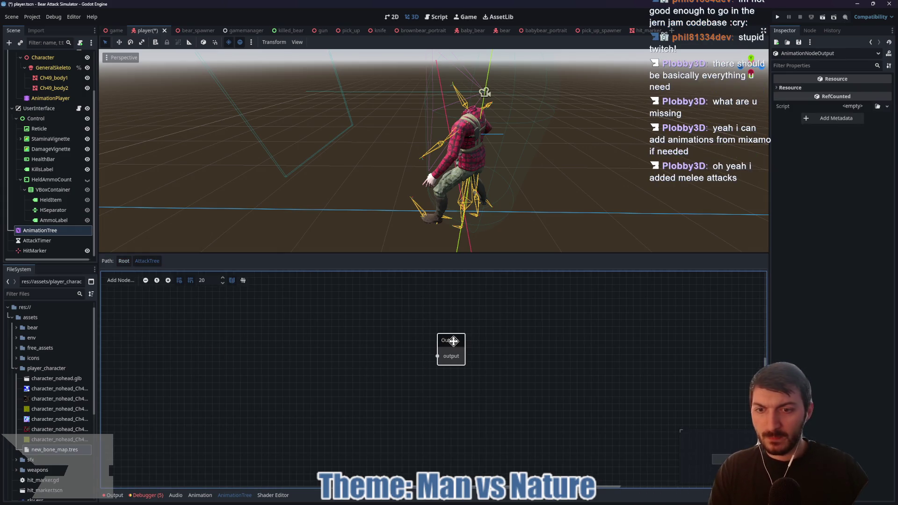
right_click(320, 359)
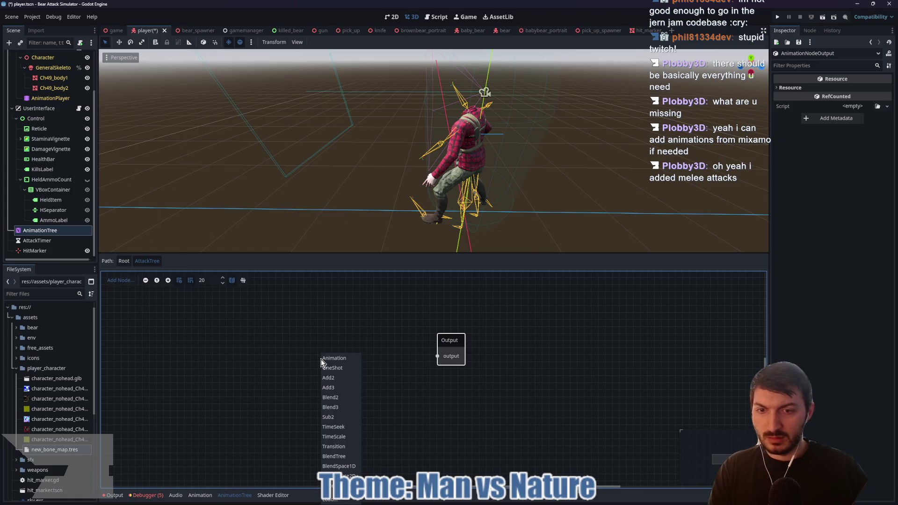
click(347, 445)
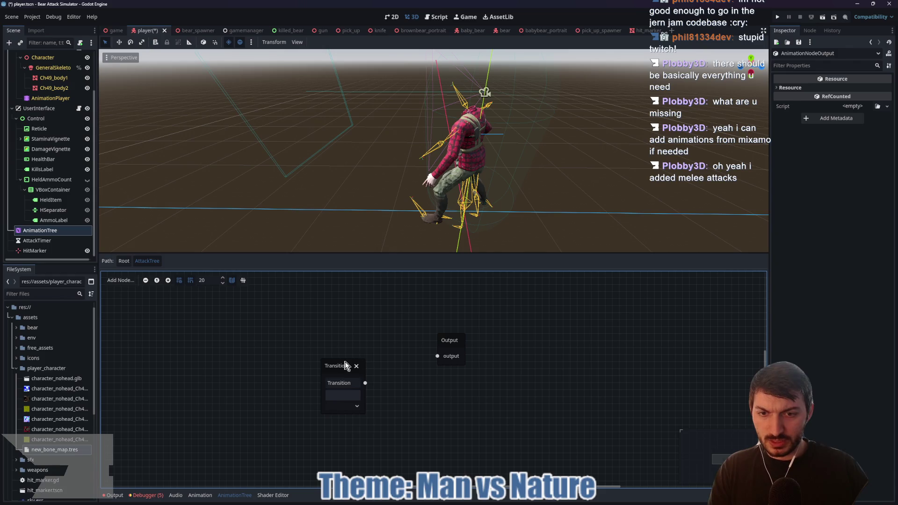
drag(345, 365, 363, 348)
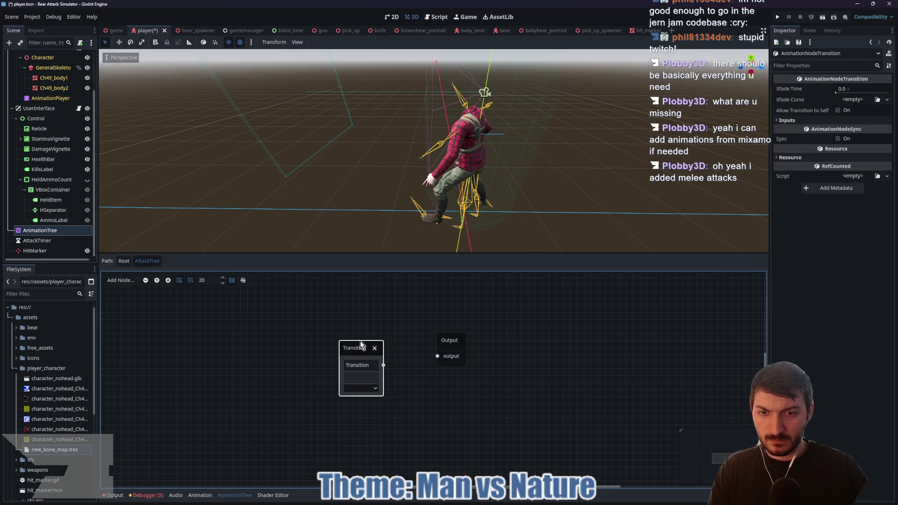
text(attacks)
click(321, 363)
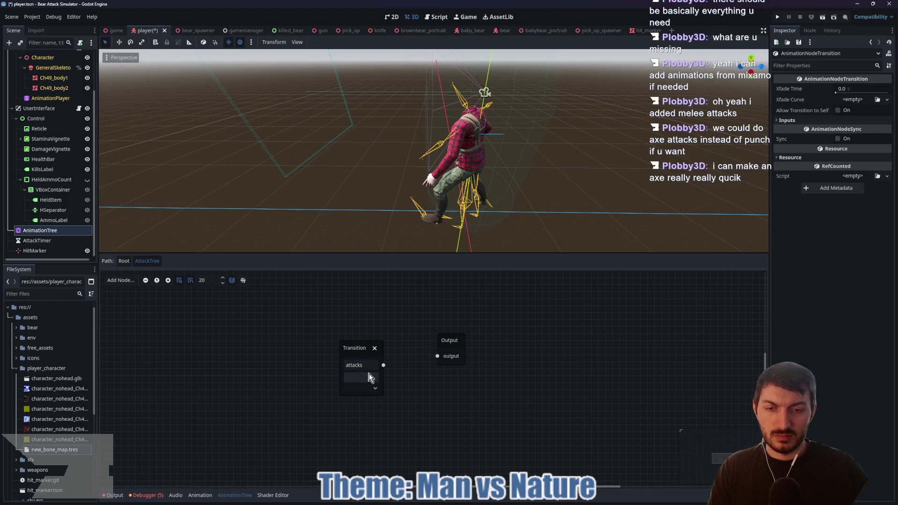
Give the attacks transition its first input, state_0, in the Inspector.
click(795, 120)
click(840, 133)
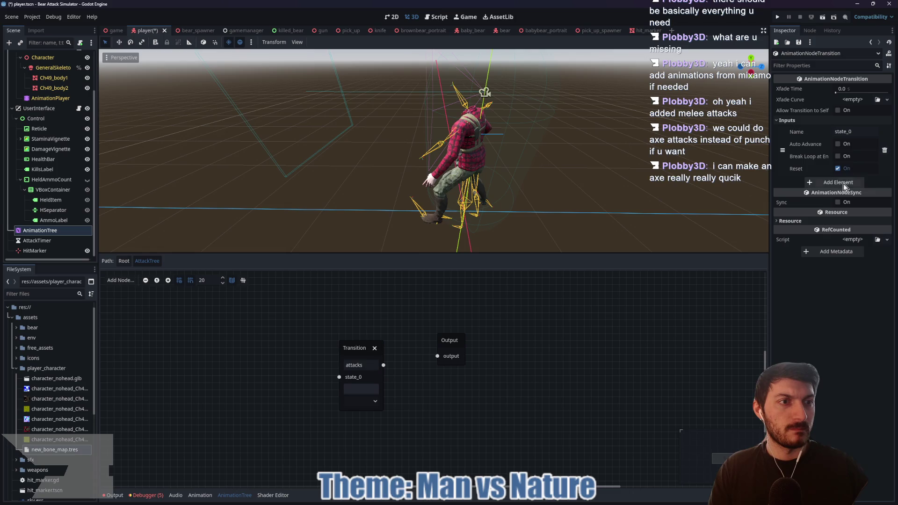
click(859, 133)
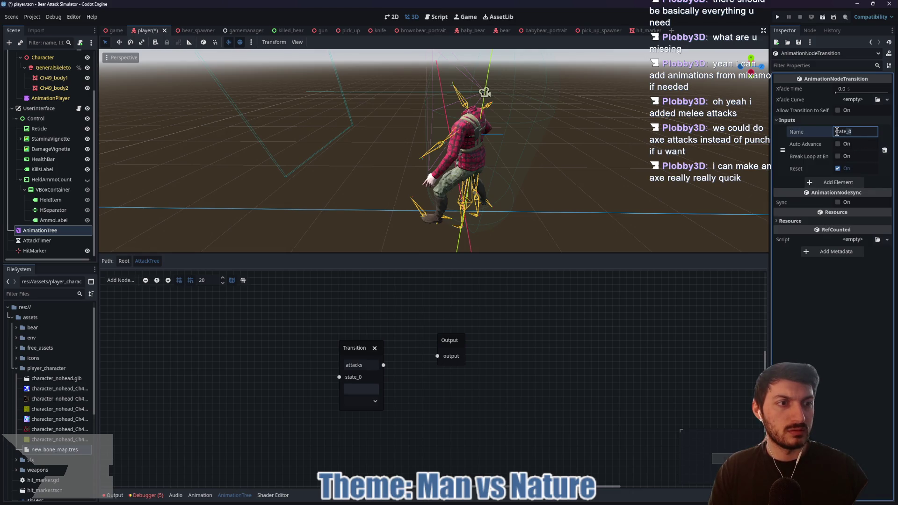
Add input state_1 to attacks and place a new Animation node at the upper left.
click(840, 182)
right_click(223, 357)
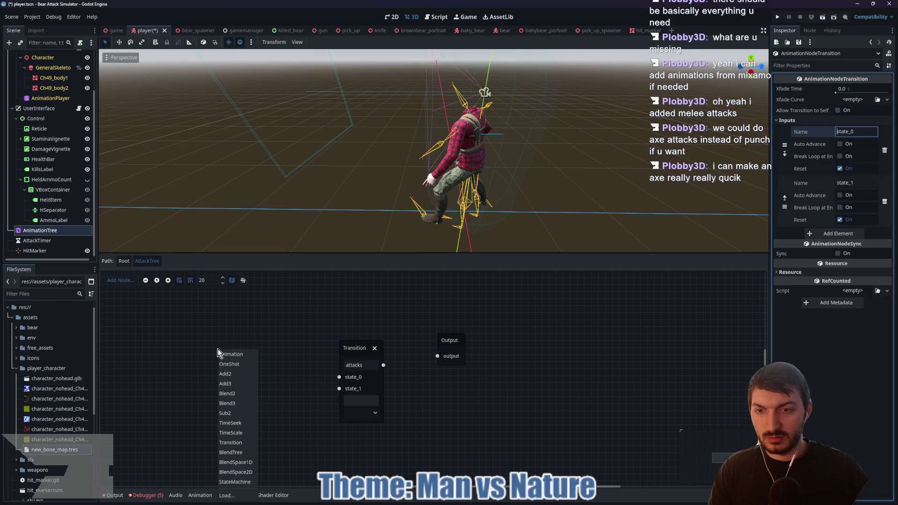
click(228, 356)
drag(233, 357, 200, 320)
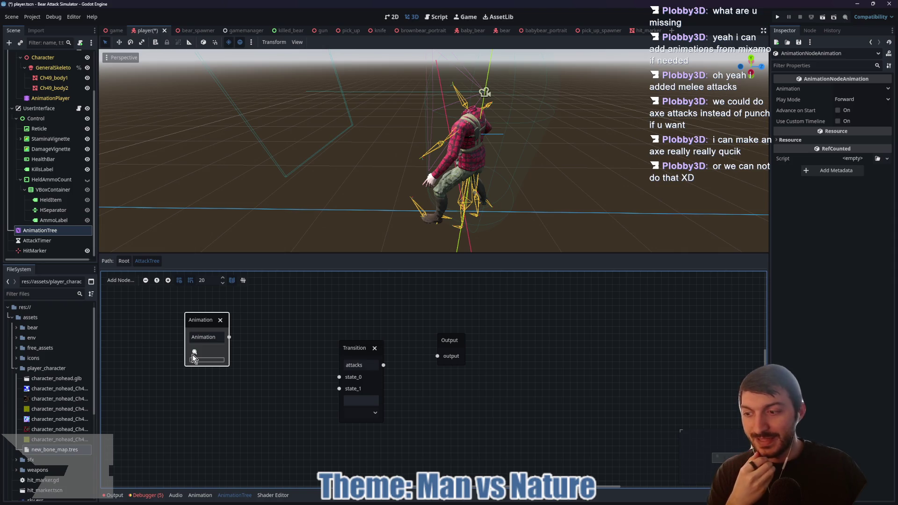
click(194, 358)
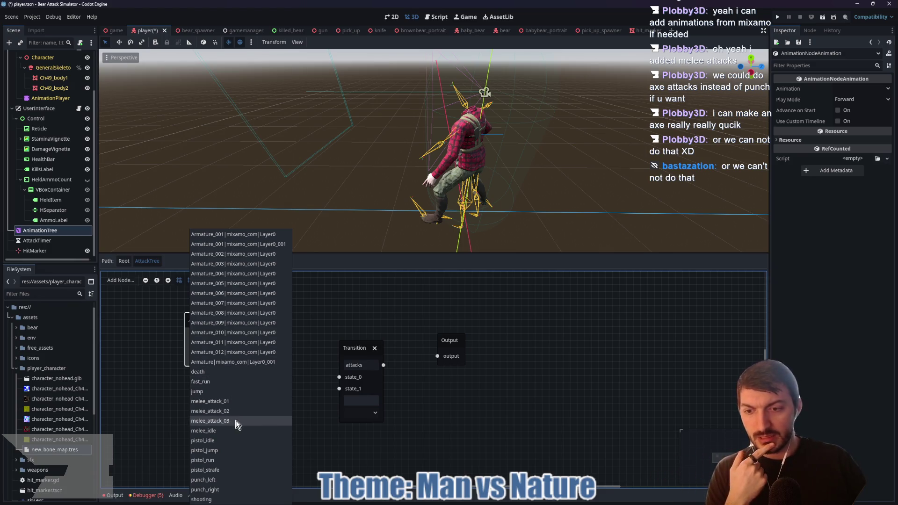
Set the first Animation node to punch_left and add a second one playing punch_right.
click(225, 477)
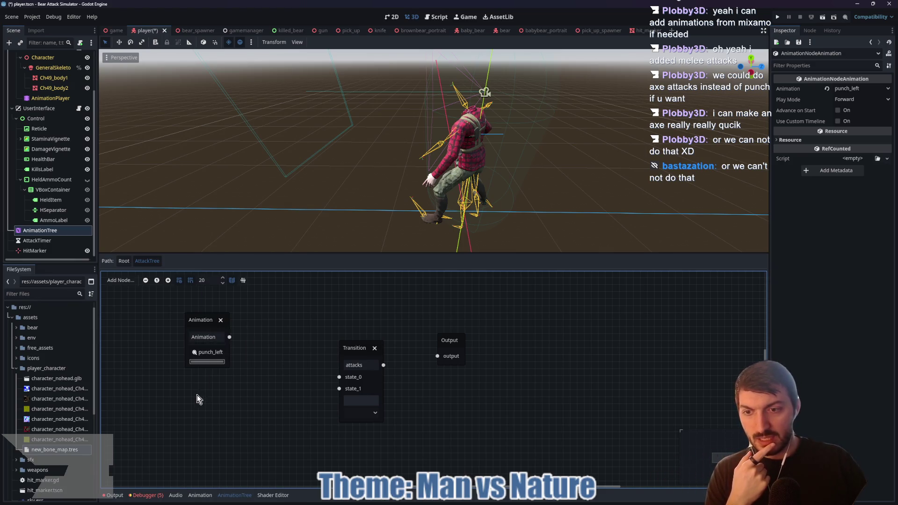
right_click(197, 395)
click(226, 358)
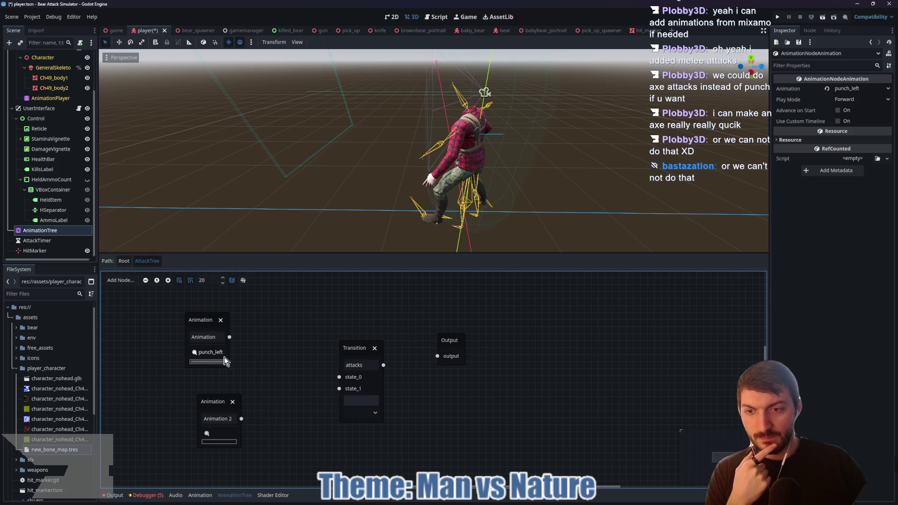
click(207, 433)
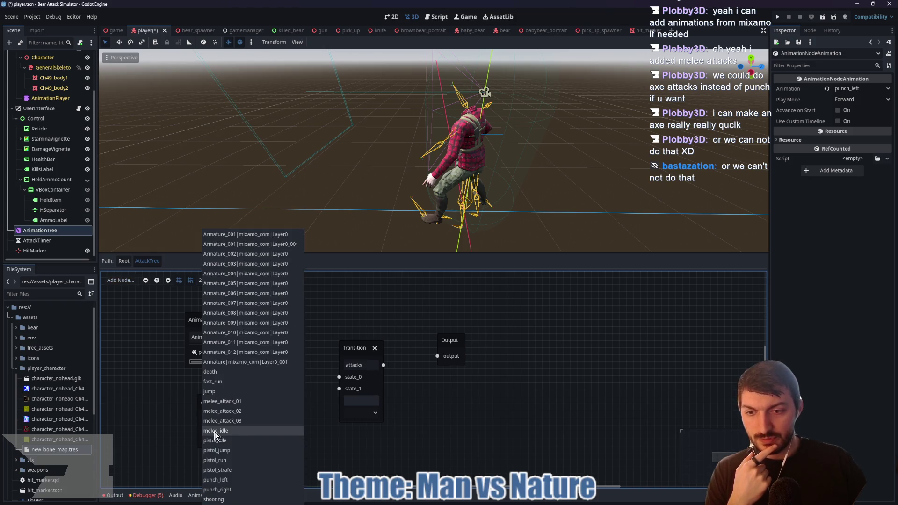
click(230, 489)
Add a third Animation node, leaving its animation unassigned.
click(227, 402)
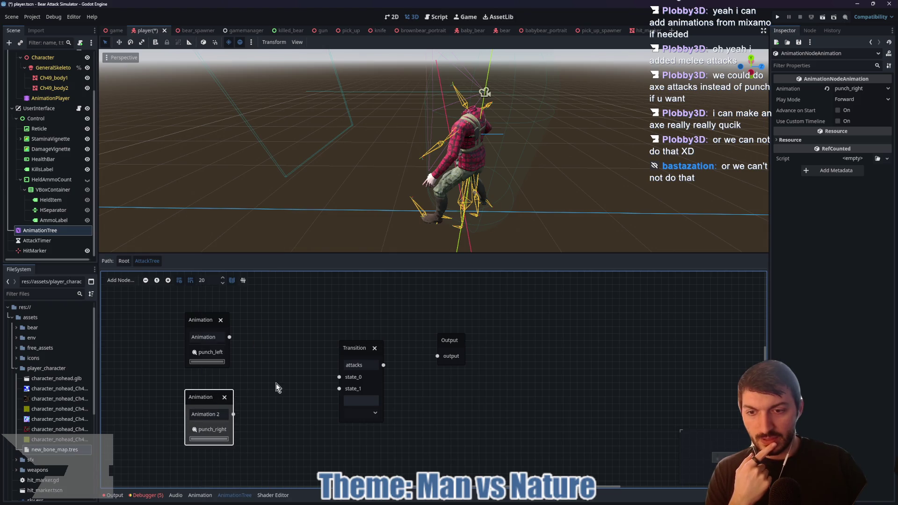
right_click(277, 388)
click(290, 358)
click(286, 422)
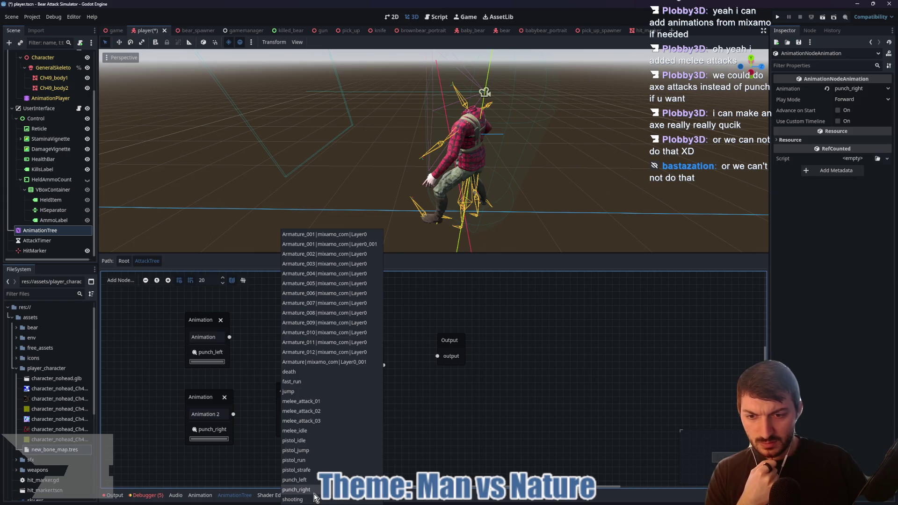
click(459, 425)
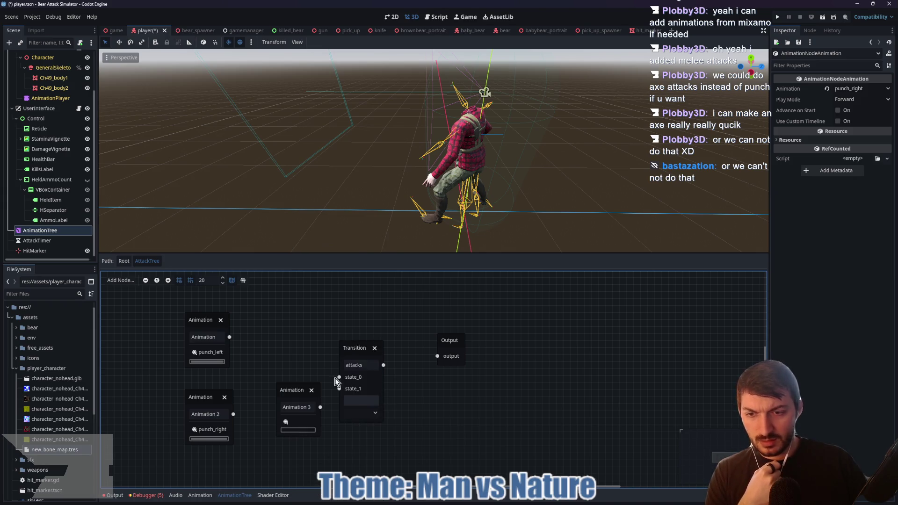
Remove the extra Animation node and name the attacks inputs punch_left and punch_right.
click(311, 390)
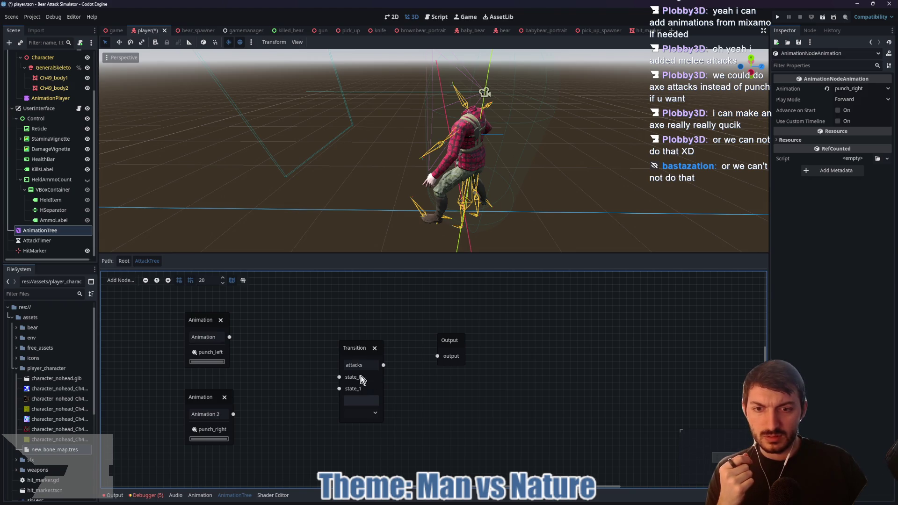
click(361, 375)
click(853, 131)
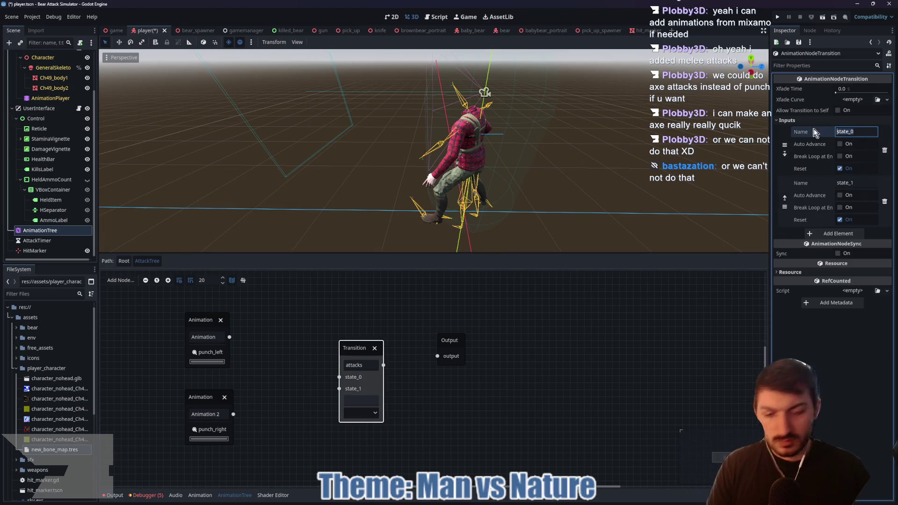
text(ounc)
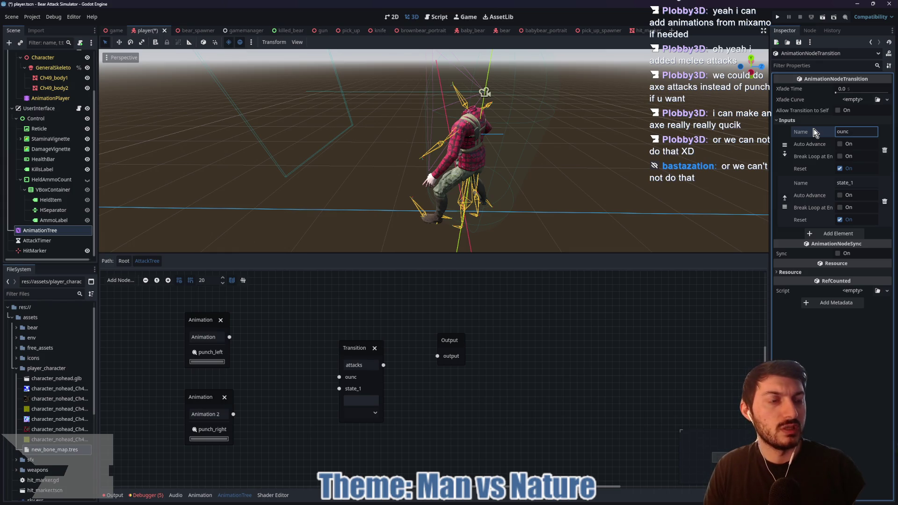
text(punchl)
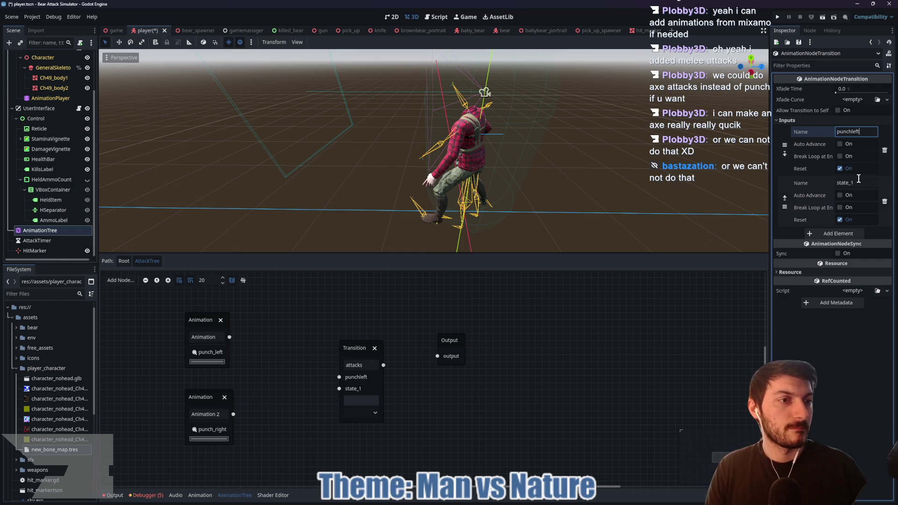
click(804, 182)
text(punch_)
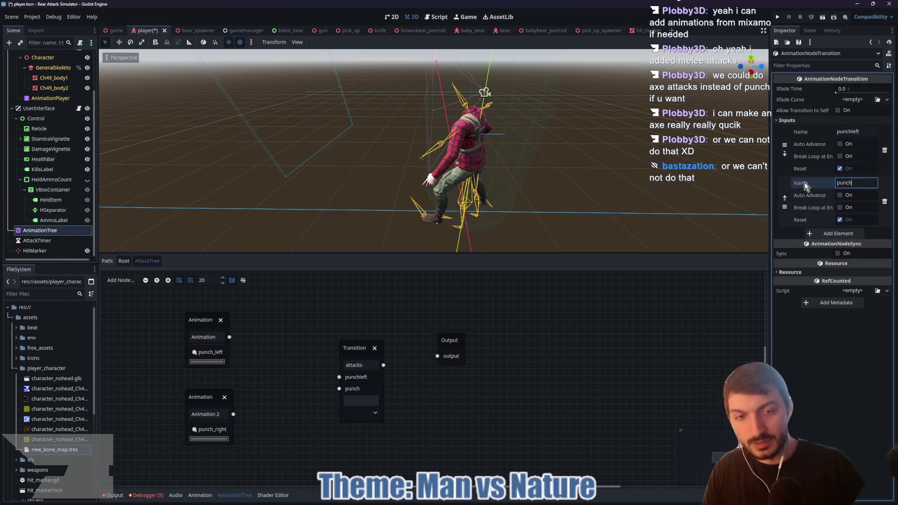
text(right)
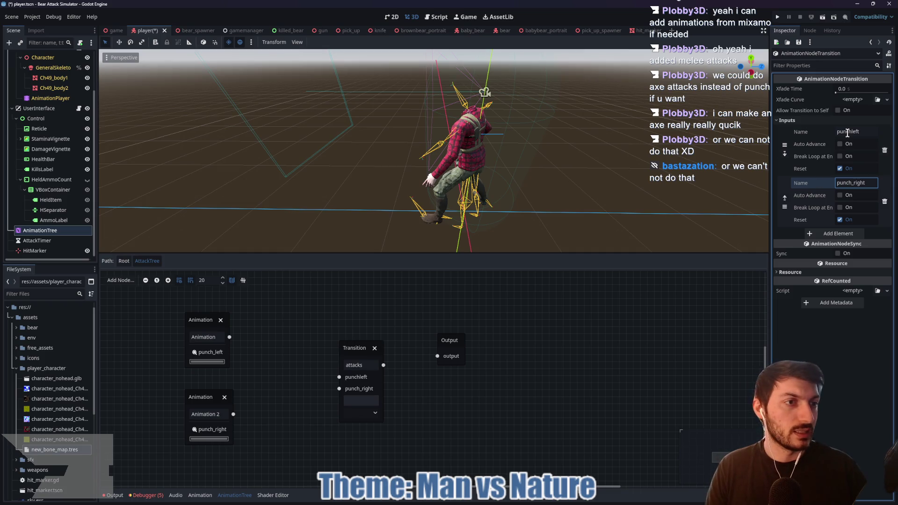
click(848, 131)
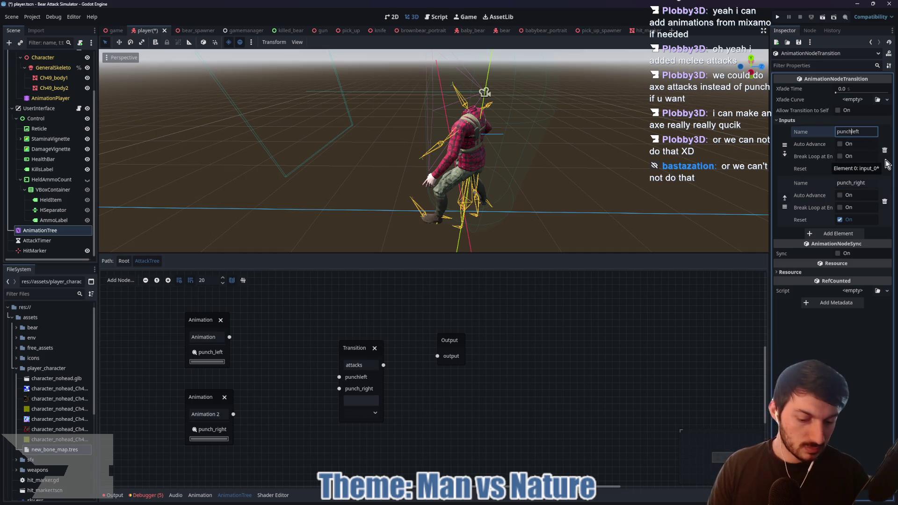
text(_)
click(231, 323)
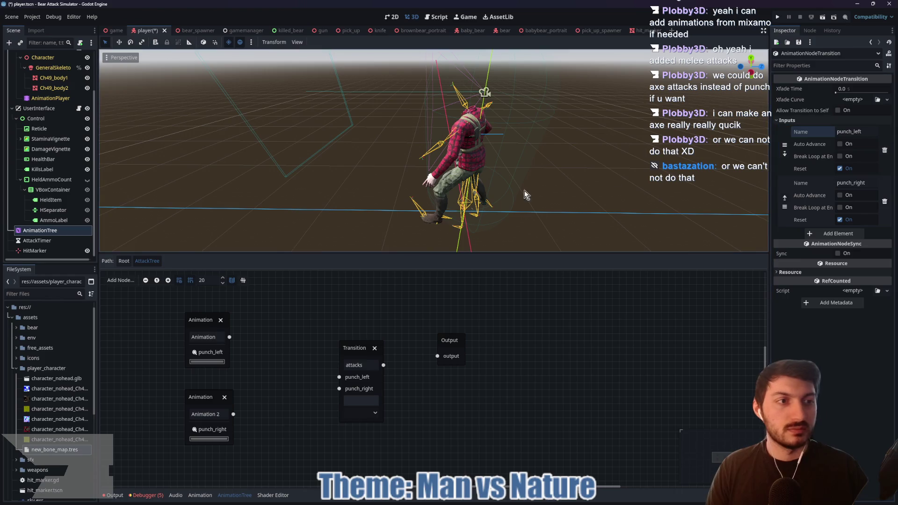
Wire punch_left and punch_right into their attacks inputs, attacks into Output, and save.
drag(230, 337, 337, 377)
mouse_move(233, 414)
mouse_down()
mouse_move(321, 403)
mouse_move(339, 388)
mouse_up()
mouse_move(383, 365)
mouse_down()
mouse_move(436, 358)
mouse_move(427, 354)
mouse_up()
key(ctrl+s)
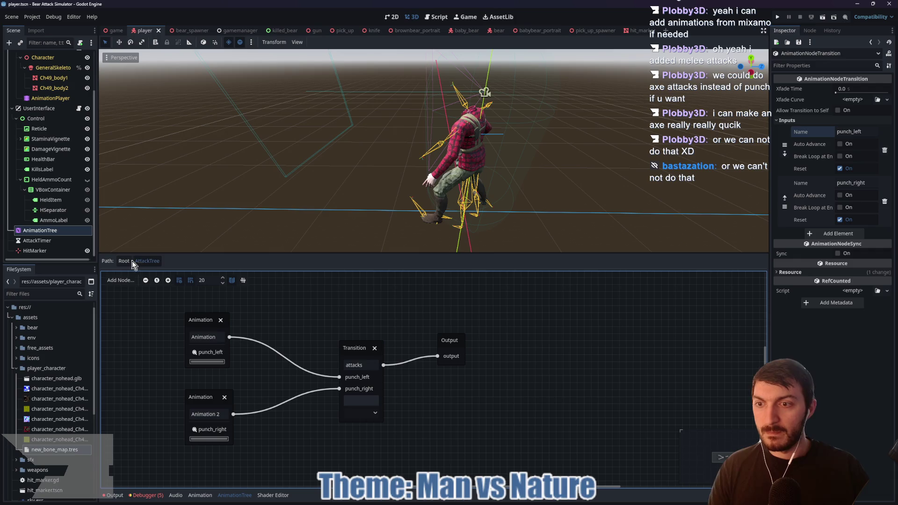
click(135, 261)
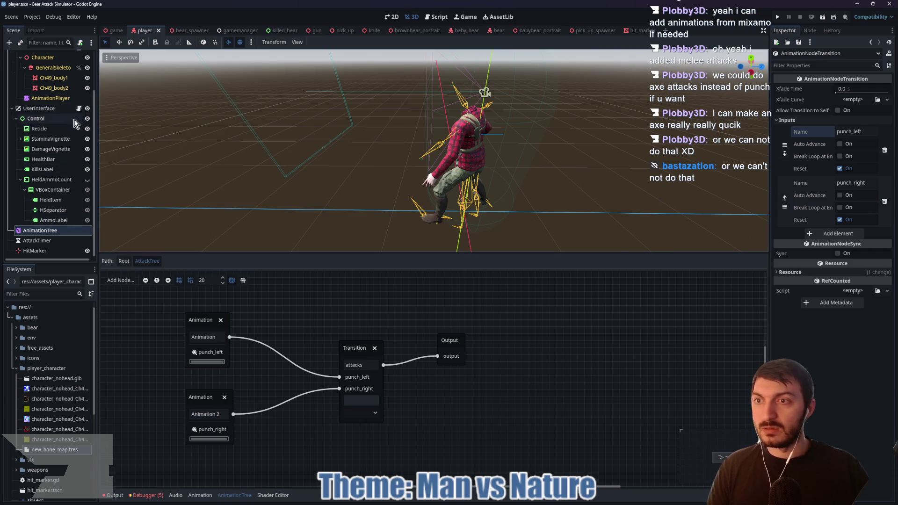
scroll(75, 123, up, 3)
Open player.gd and scroll down to the attack() call on line 115 and the code below it.
click(79, 56)
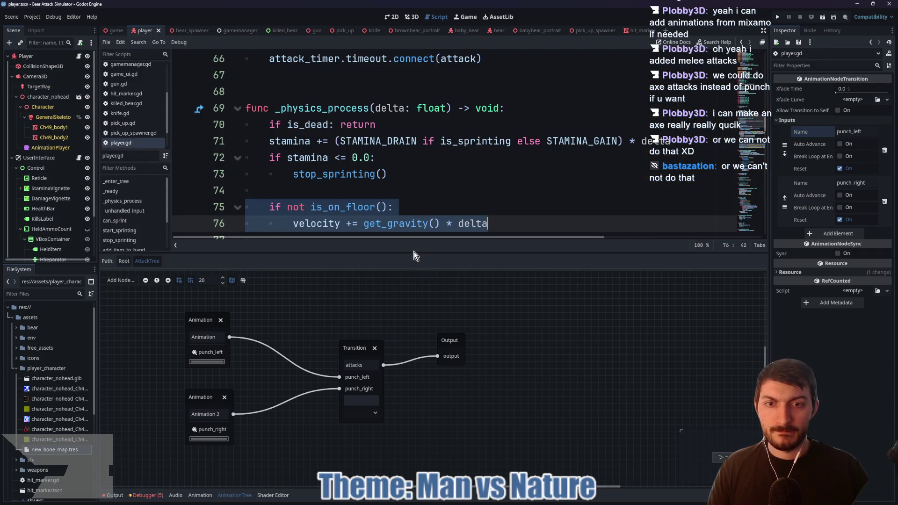
mouse_move(414, 255)
mouse_down()
mouse_move(412, 397)
mouse_move(412, 377)
mouse_up()
scroll(410, 243, down, 6)
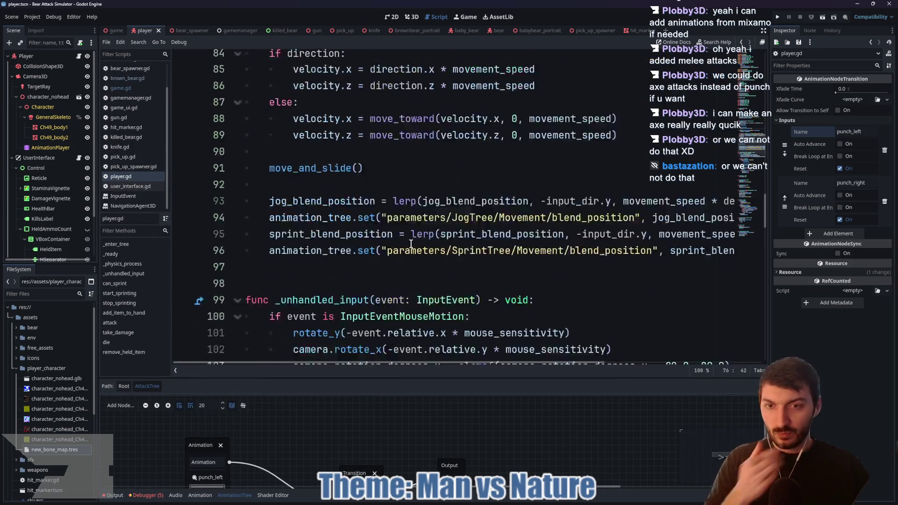
scroll(411, 243, down, 3)
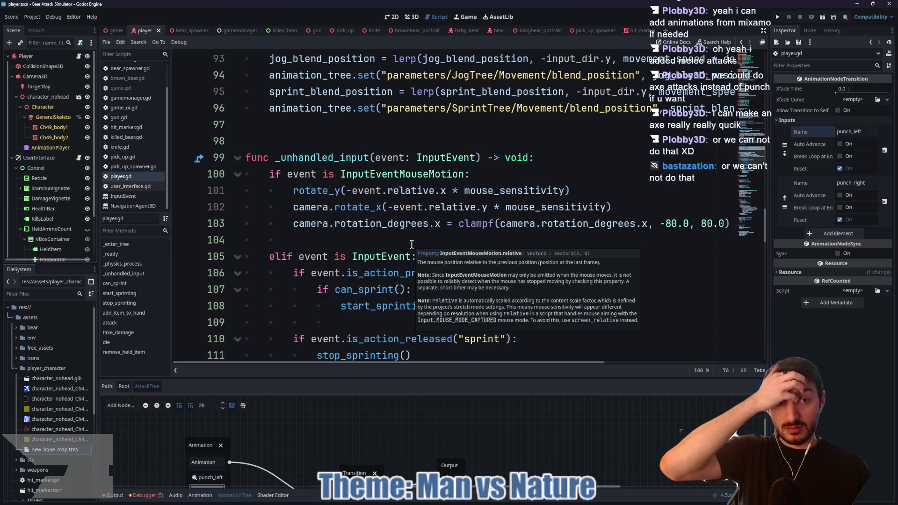
scroll(412, 243, down, 2)
scroll(412, 239, down, 1)
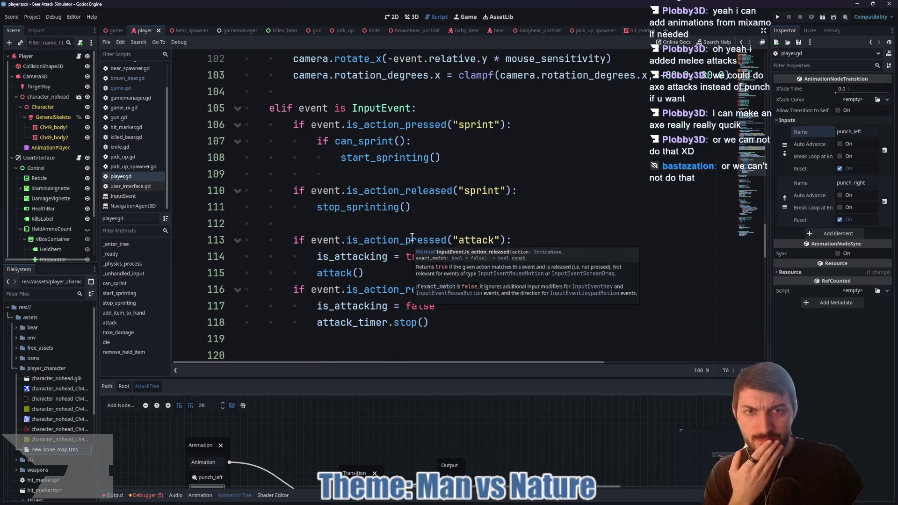
scroll(412, 236, down, 1)
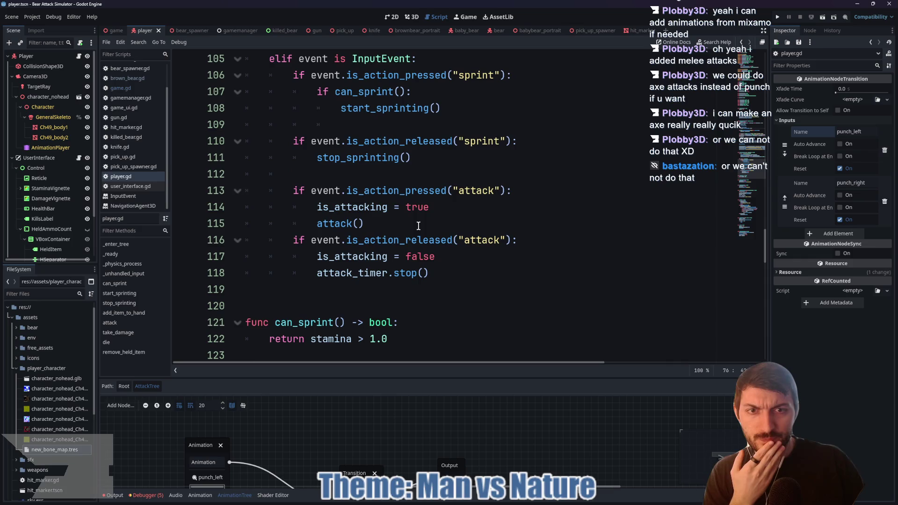
double_click(347, 221)
scroll(392, 218, down, 3)
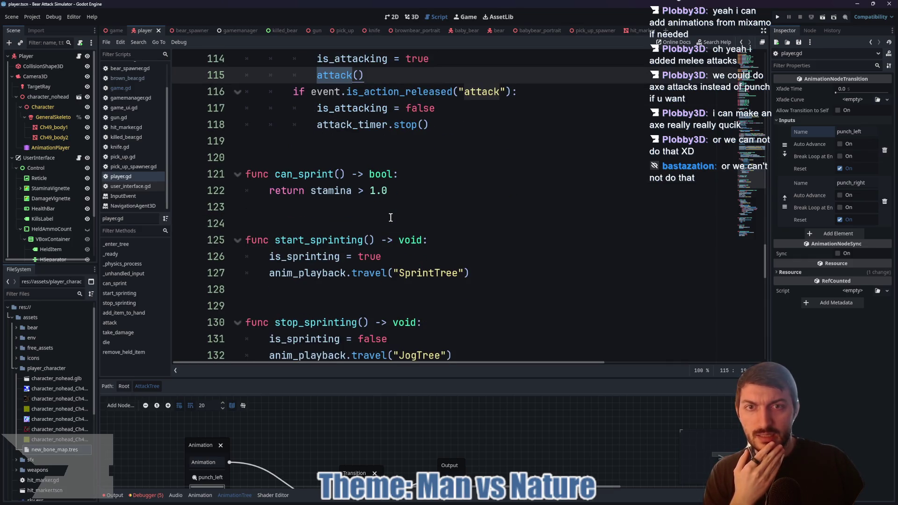
scroll(390, 217, down, 5)
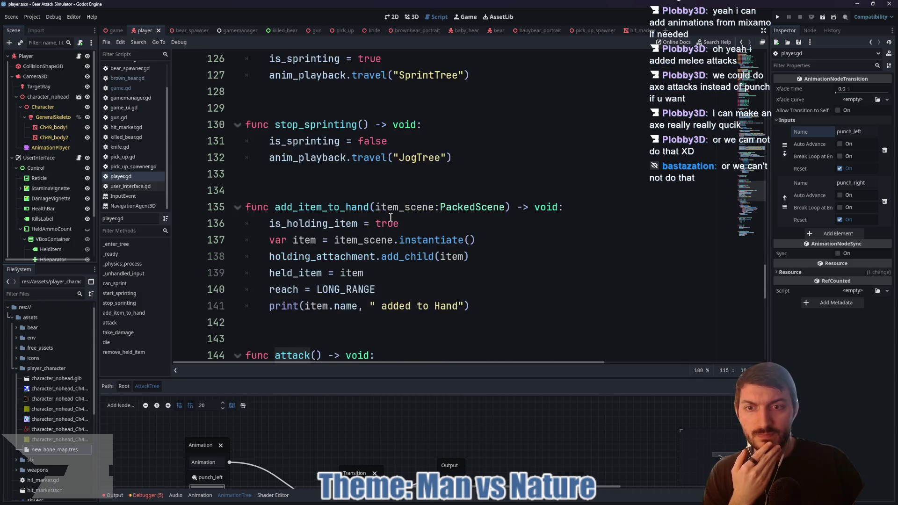
scroll(391, 218, down, 3)
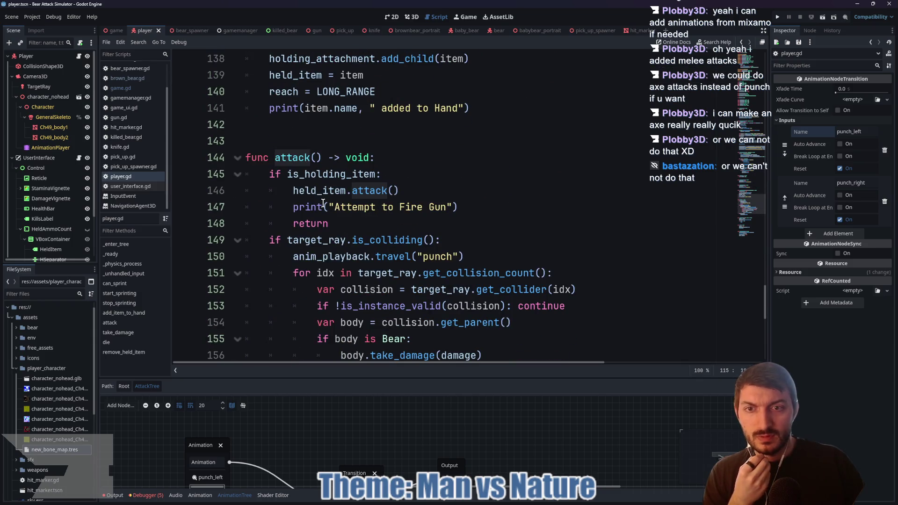
mouse_move(322, 202)
scroll(472, 179, down, 1)
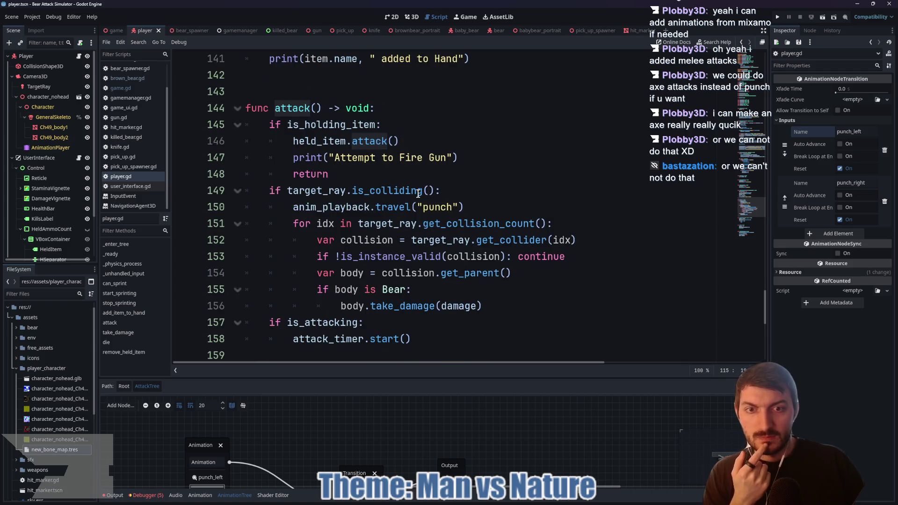
Find the travel call on line 150 and enlarge the AnimationTree graph showing the punch nodes.
double_click(384, 207)
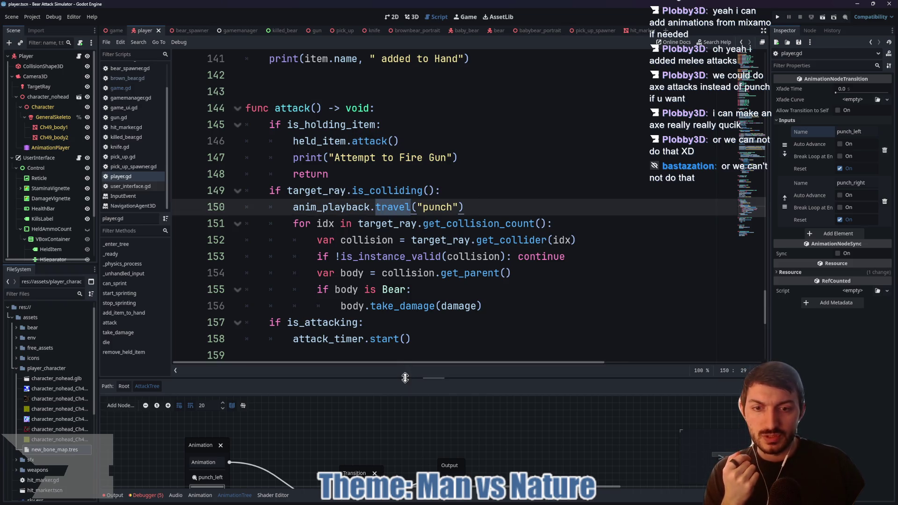
drag(406, 377, 406, 319)
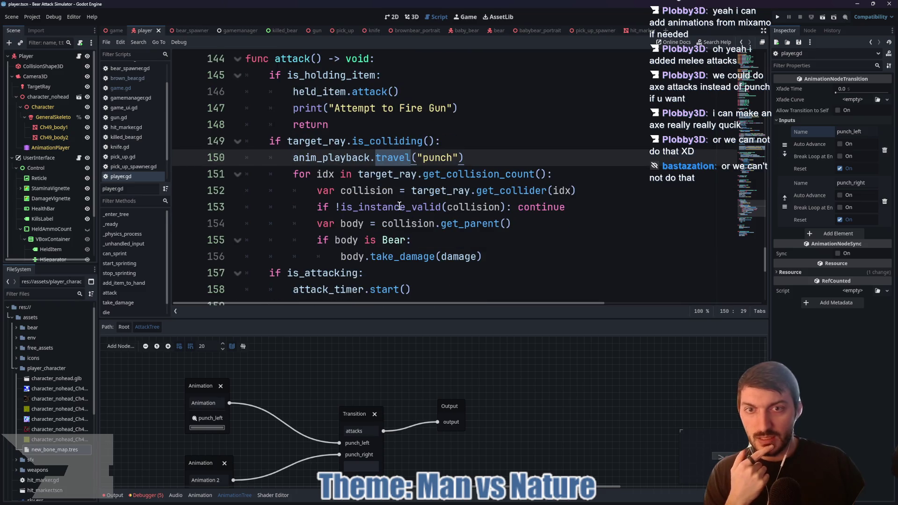
scroll(304, 389, down, 1)
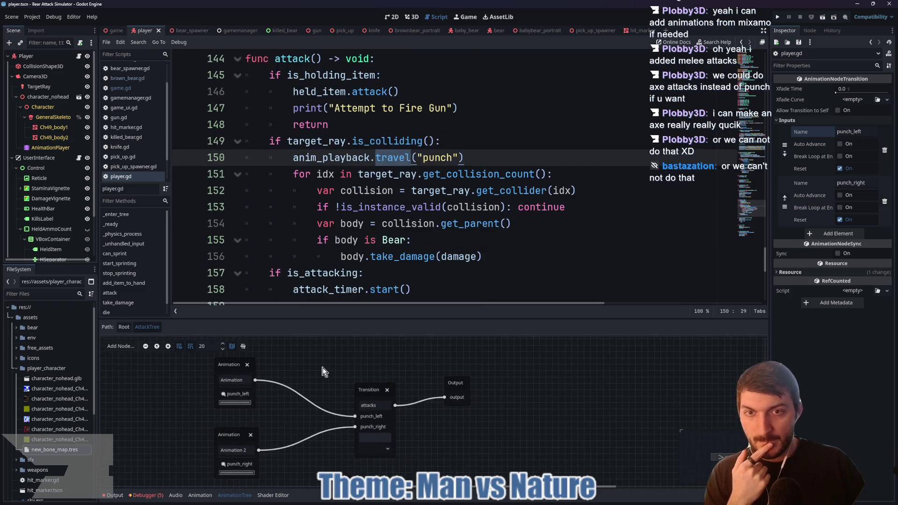
click(461, 142)
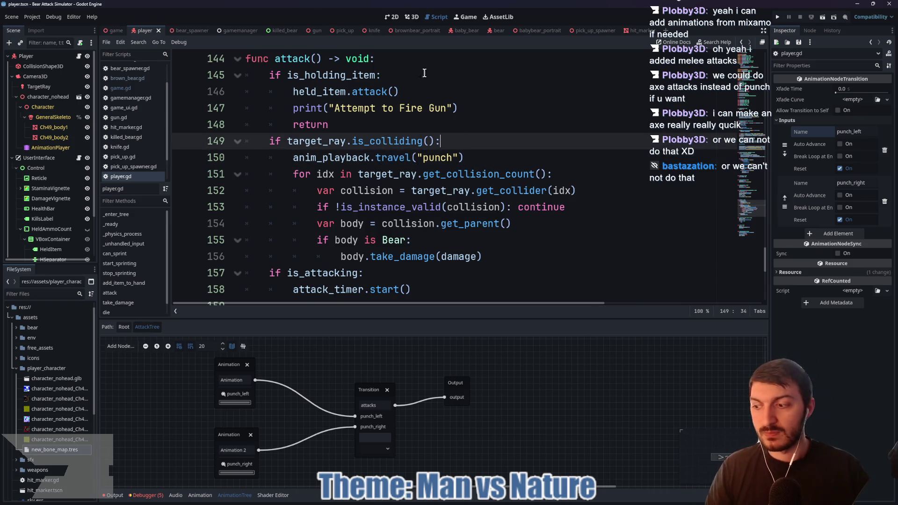
scroll(421, 197, up, 20)
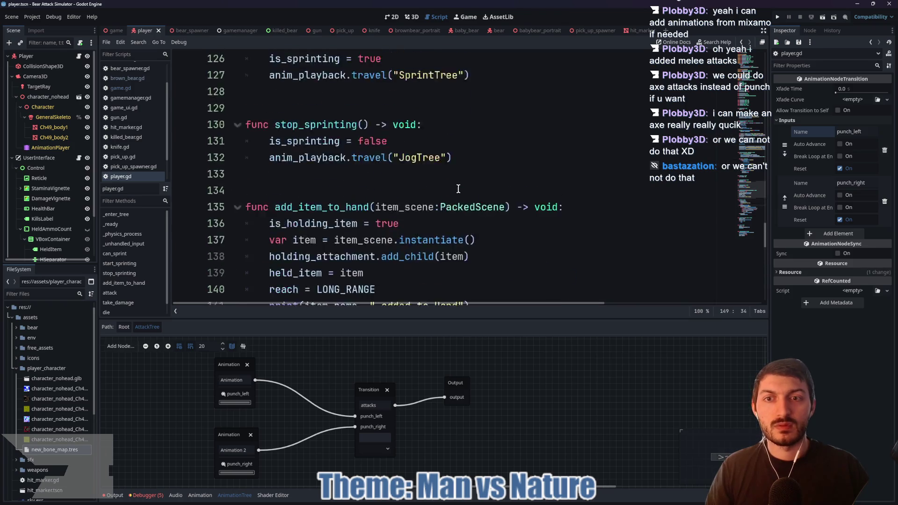
scroll(458, 186, up, 10)
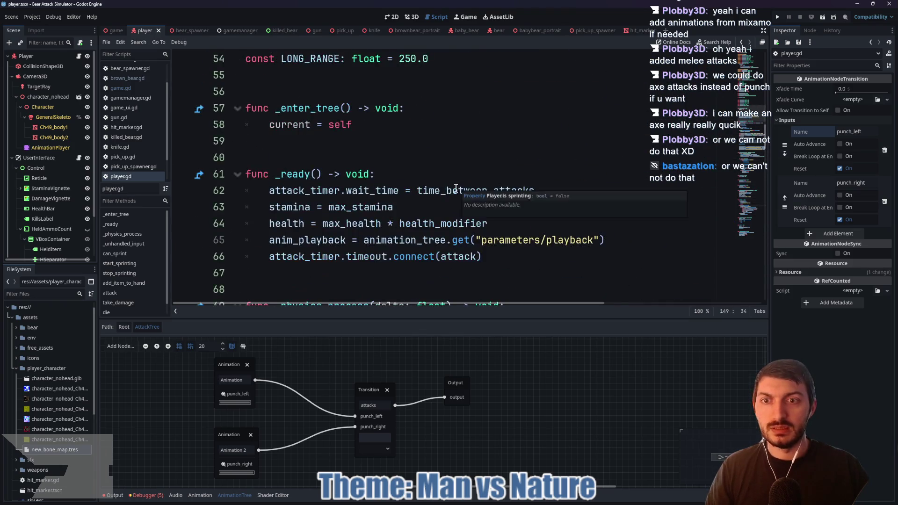
scroll(335, 207, down, 2)
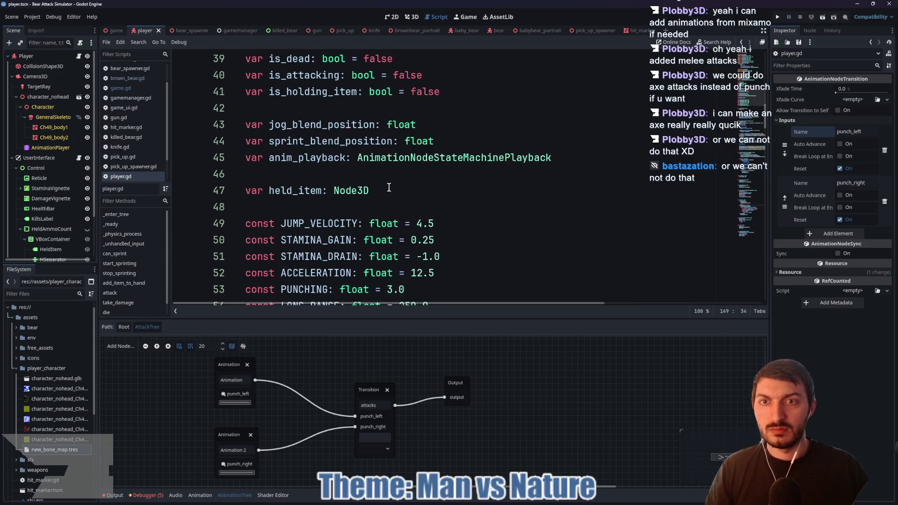
On new line 46, declare var punches: Array[String] = ["punch_left, punch_right"].
click(338, 171)
key(Return)
key(Return)
click(338, 171)
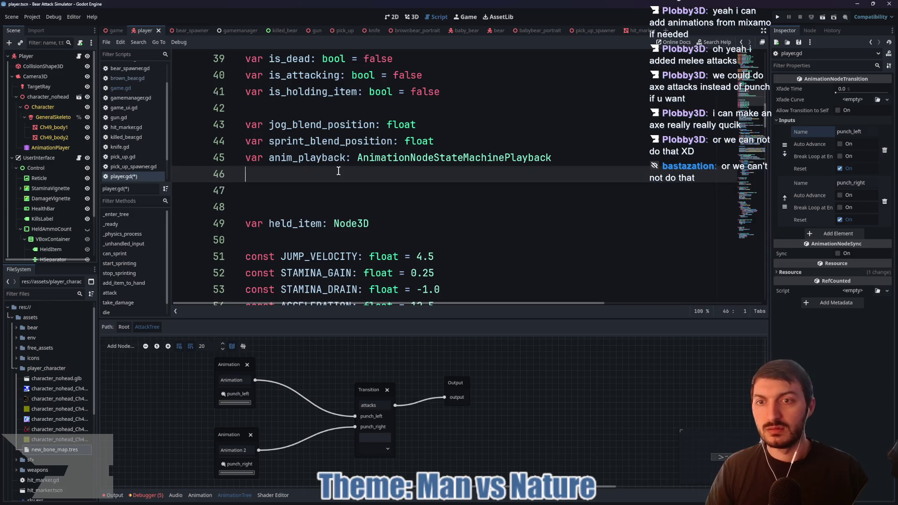
text(var p)
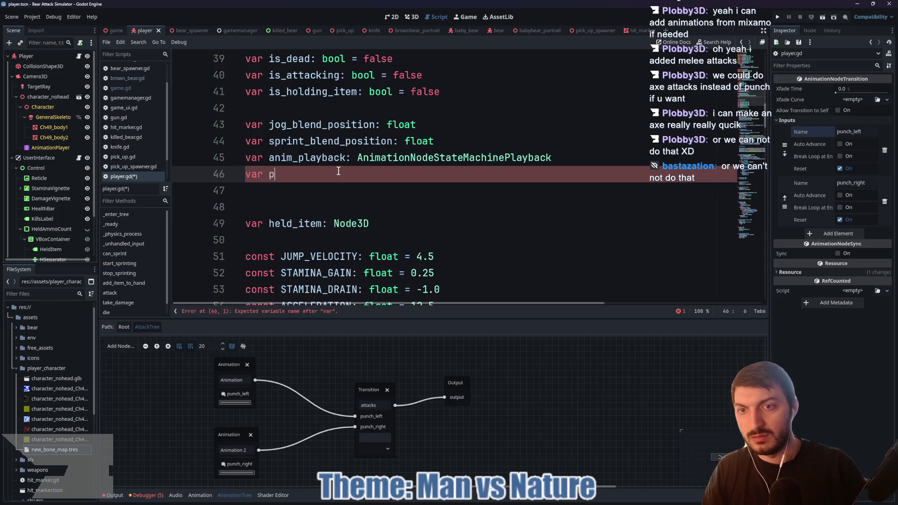
text(unch)
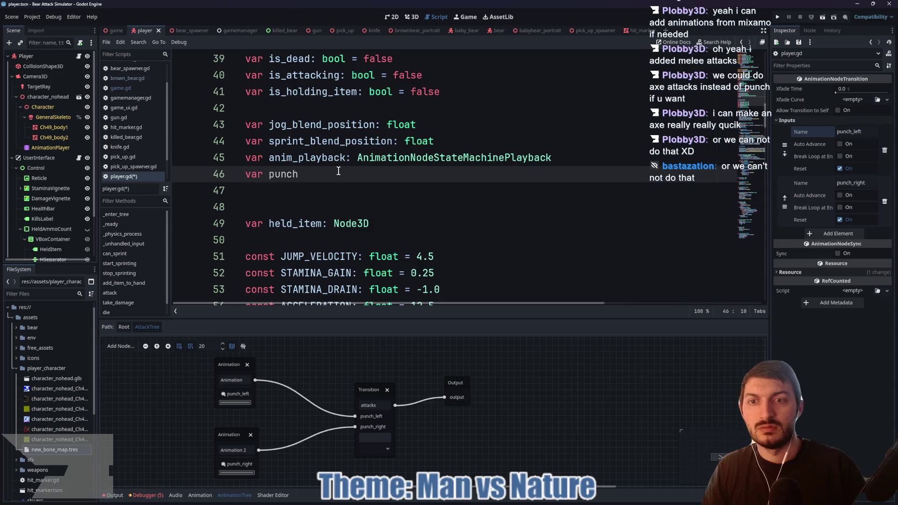
text(es:)
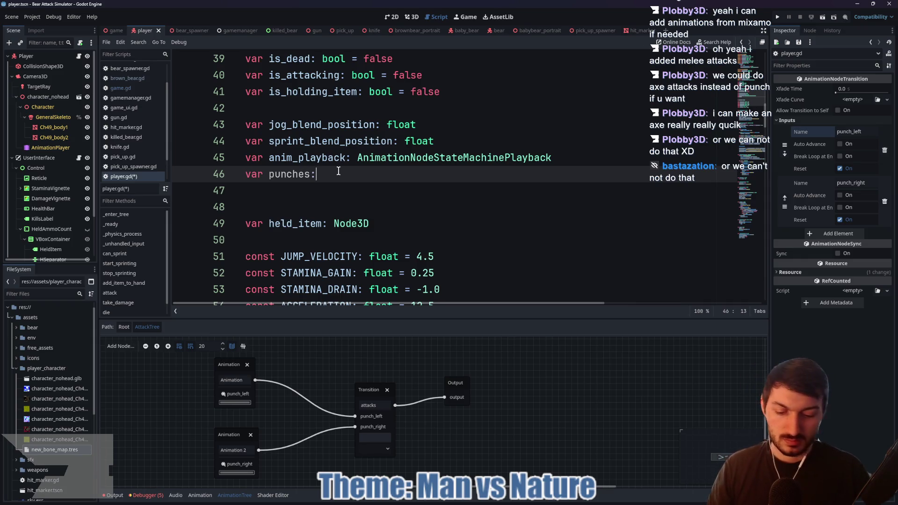
text( Arra)
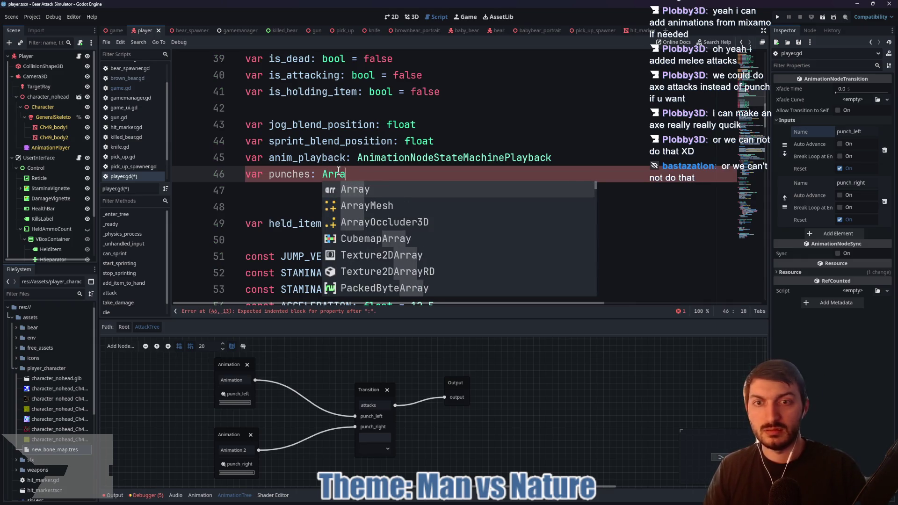
text(y[St)
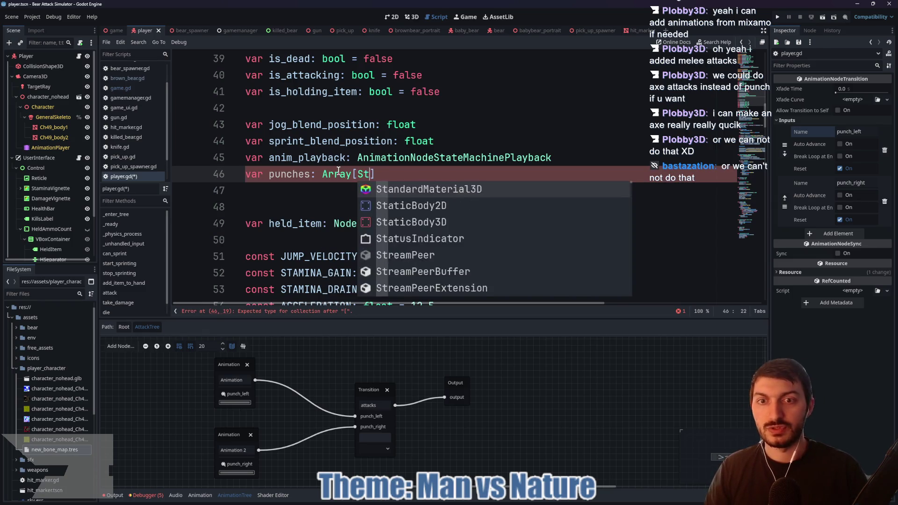
text(ring])
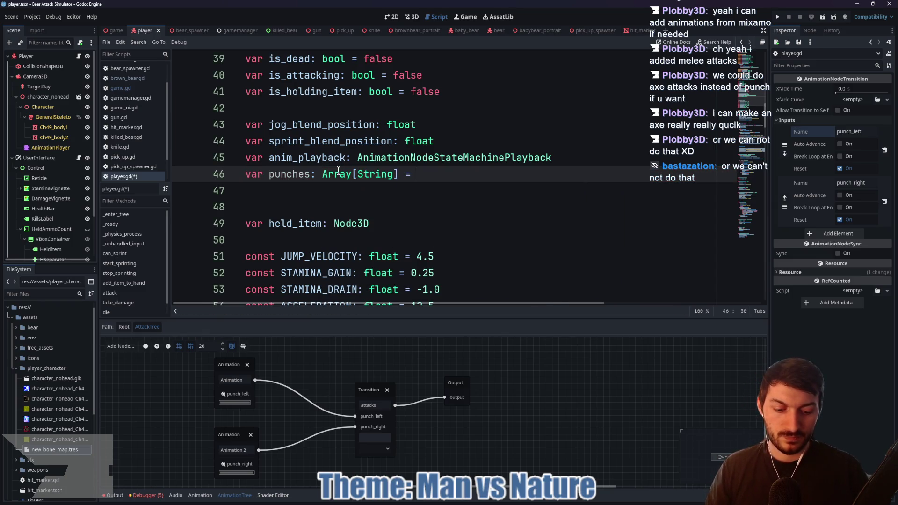
text({)
key(BackSpace)
text([)
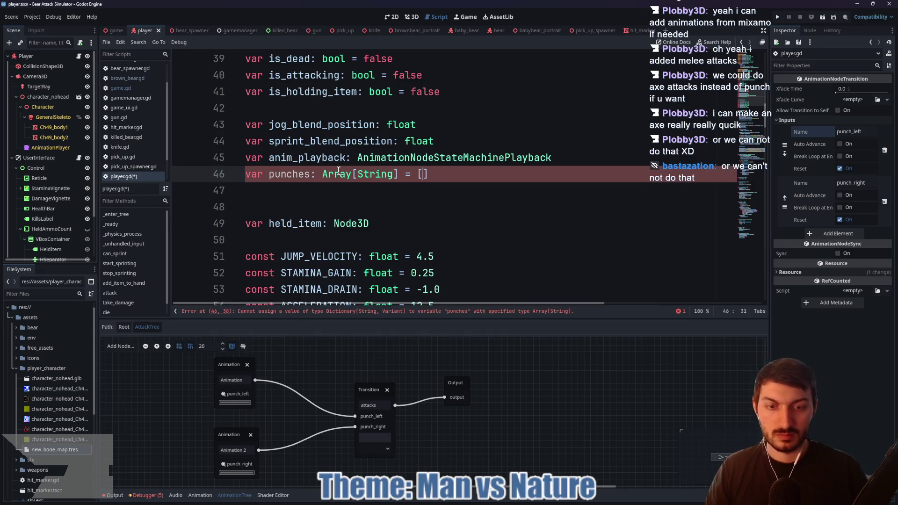
text("punch)
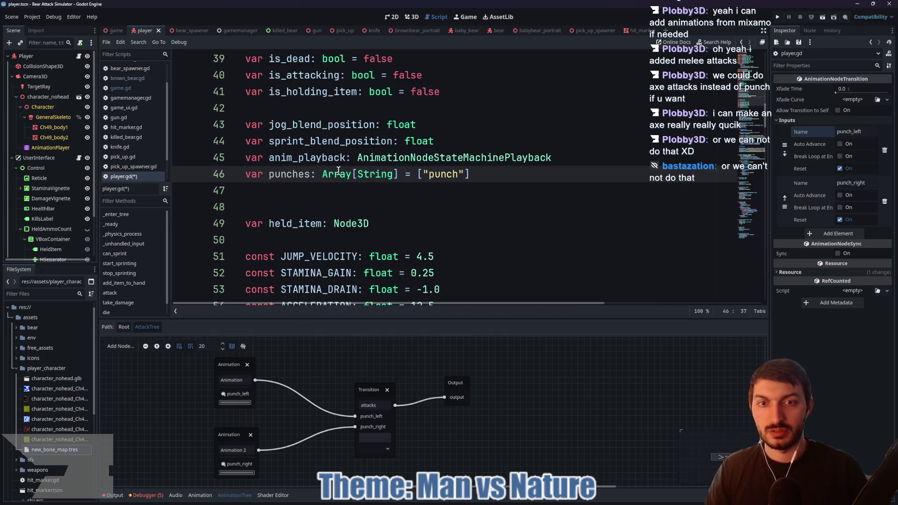
text(_left, pu)
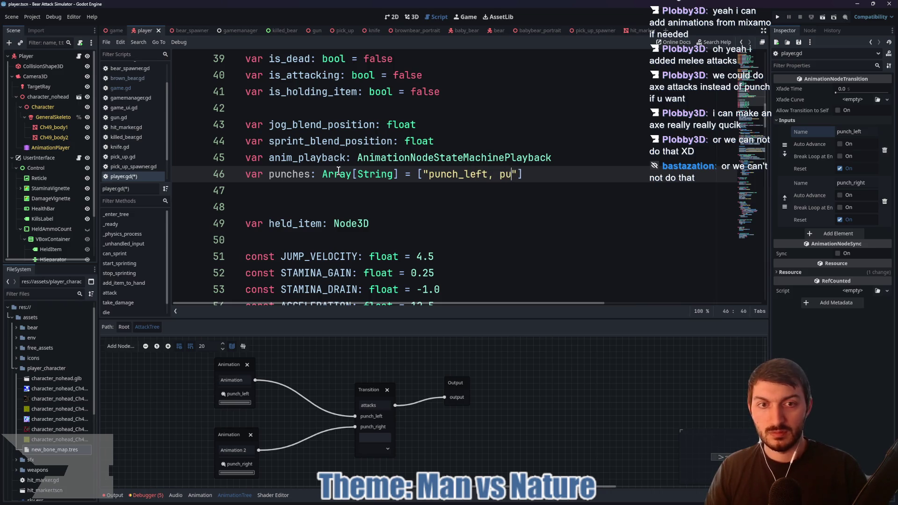
text(nch)
text(_right)
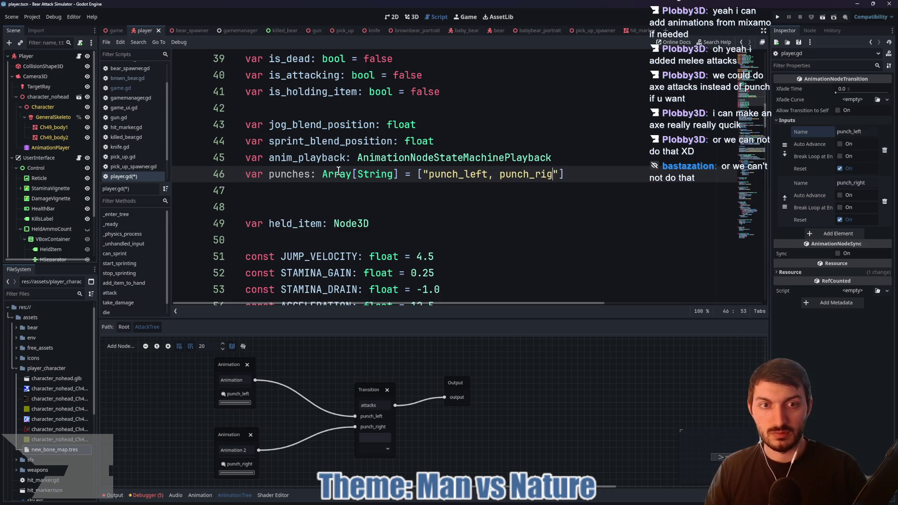
click(513, 211)
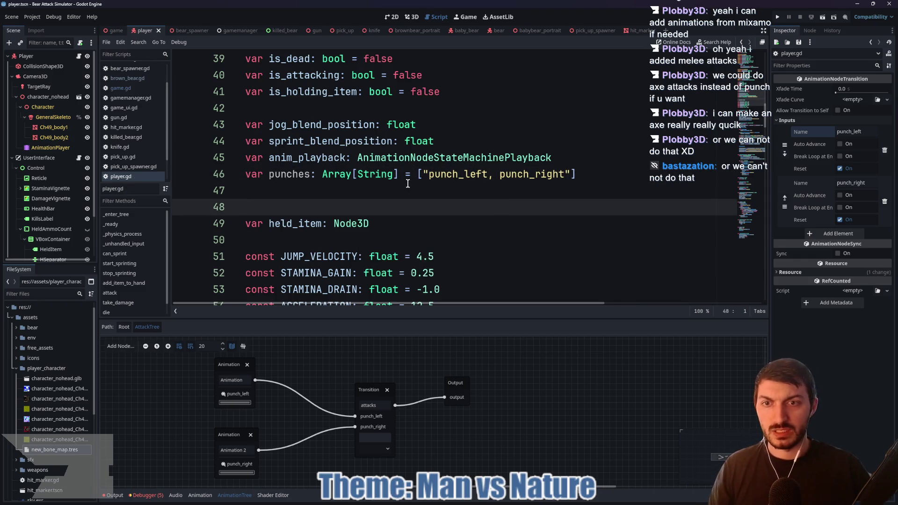
scroll(405, 182, down, 15)
scroll(405, 183, down, 12)
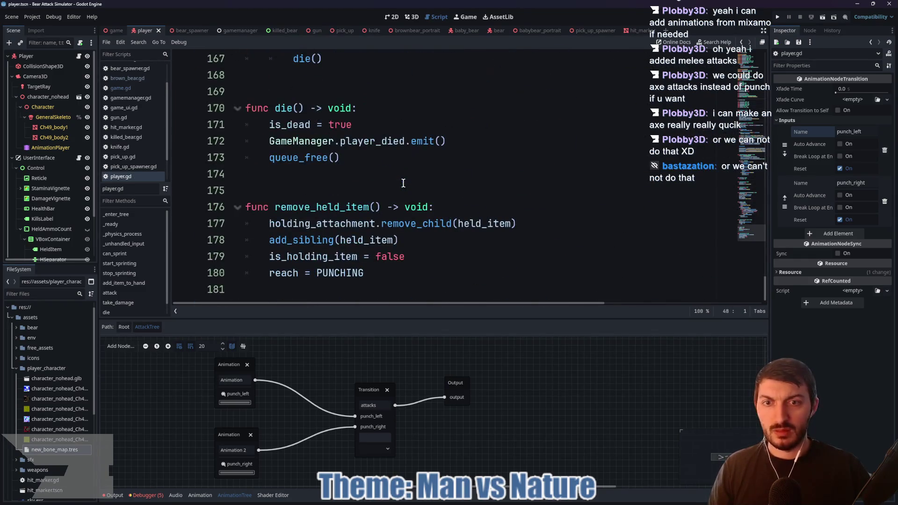
Enlarge the code area and switch to the bear scene, showing brown_bear.gd's BrownBear class.
scroll(420, 177, up, 5)
scroll(468, 163, down, 1)
drag(293, 157, 506, 155)
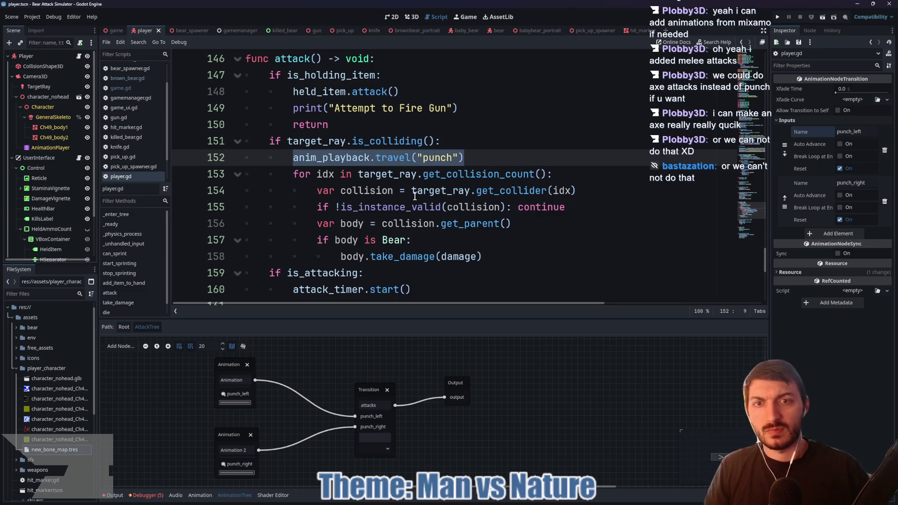
scroll(422, 186, up, 6)
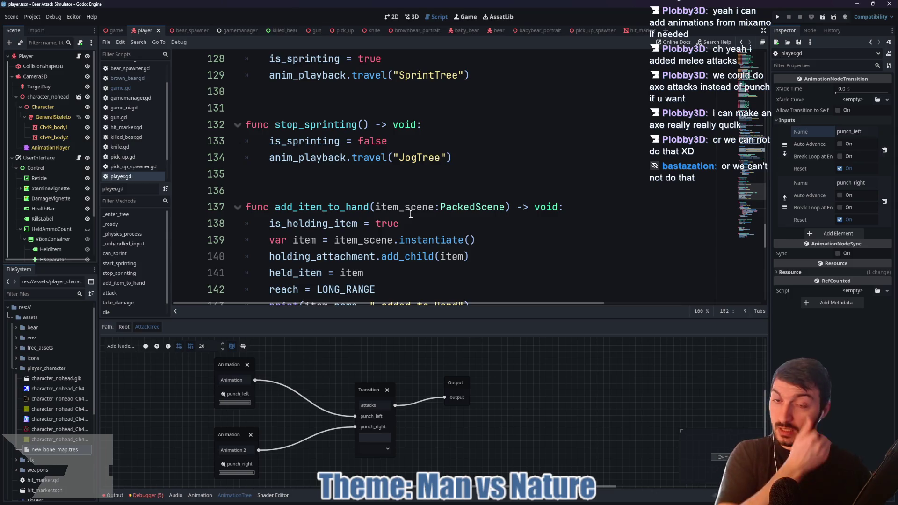
scroll(411, 214, up, 5)
scroll(411, 212, down, 6)
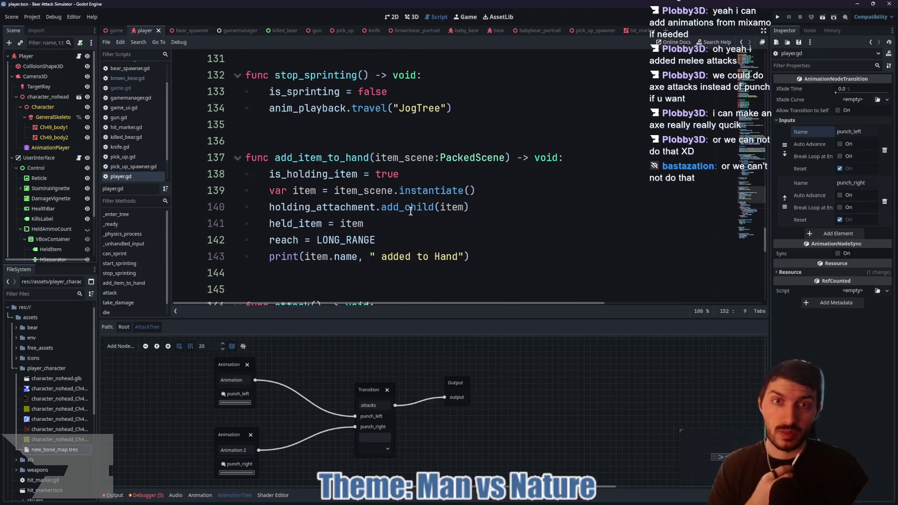
scroll(411, 212, down, 4)
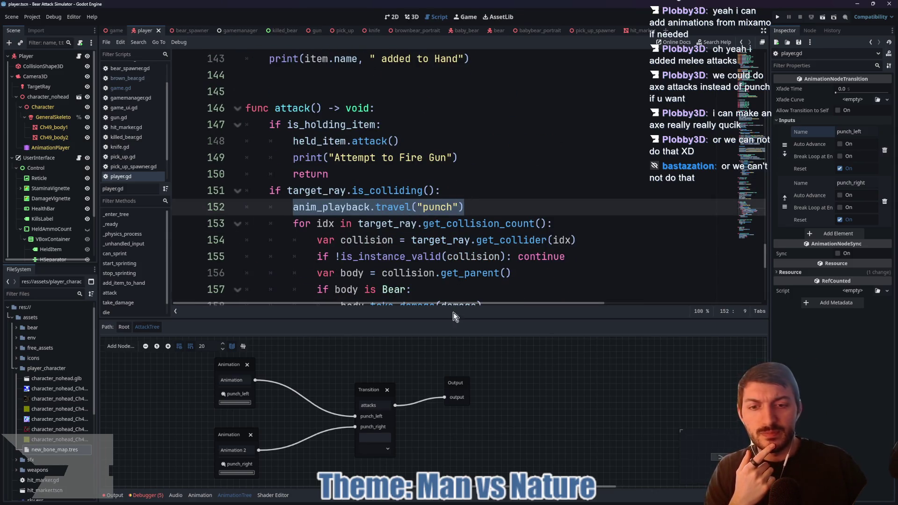
drag(451, 319, 452, 378)
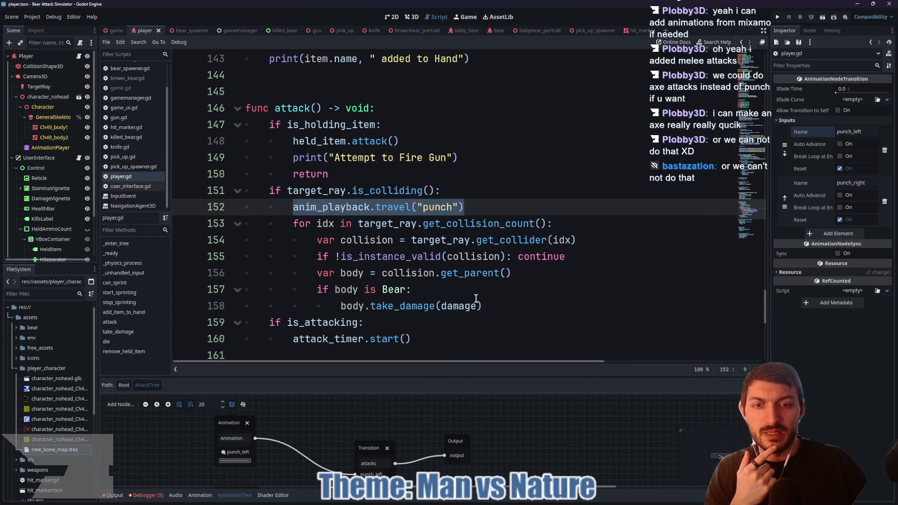
click(498, 31)
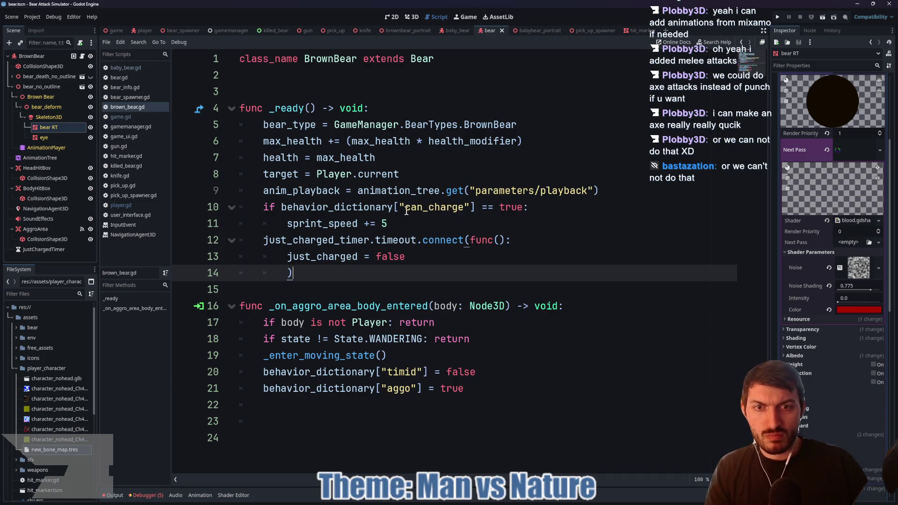
Copy bear.gd's AttackTree transition_request and travel lines, then return to player.gd.
ctrl+click(423, 60)
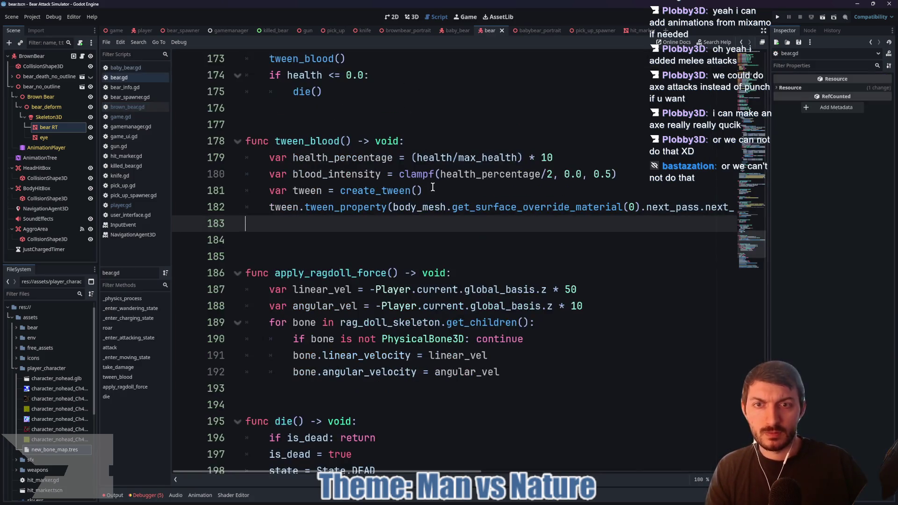
scroll(431, 192, up, 10)
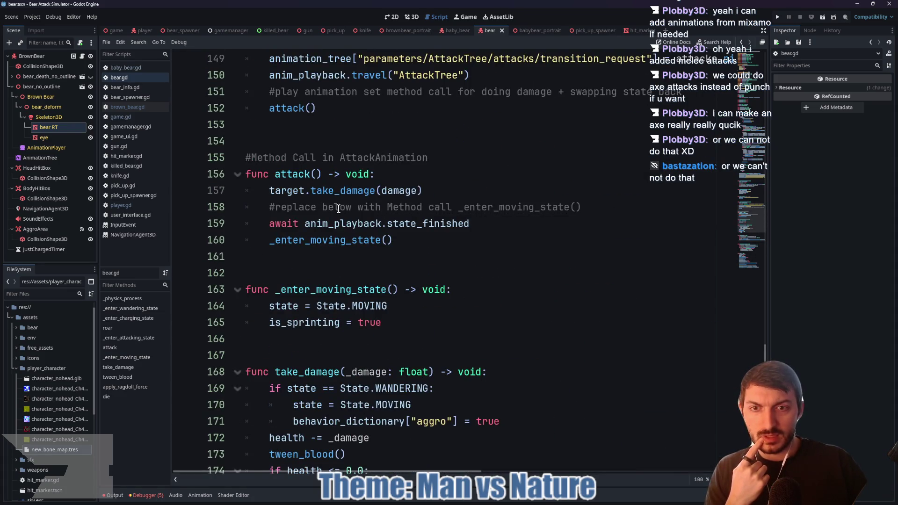
scroll(340, 206, up, 3)
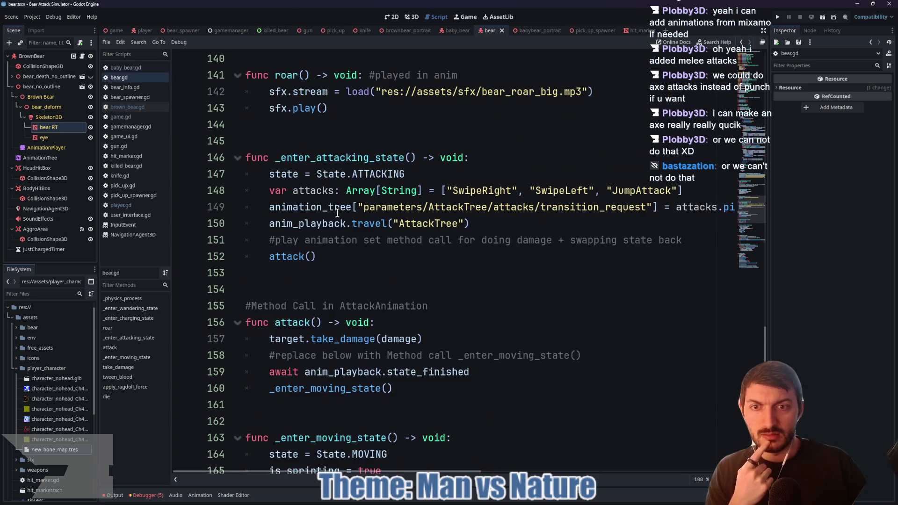
click(299, 207)
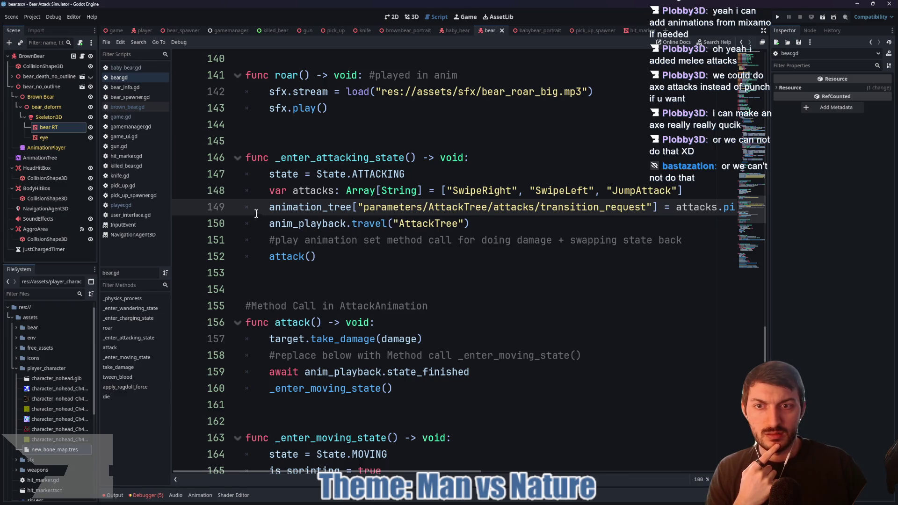
drag(265, 207, 470, 224)
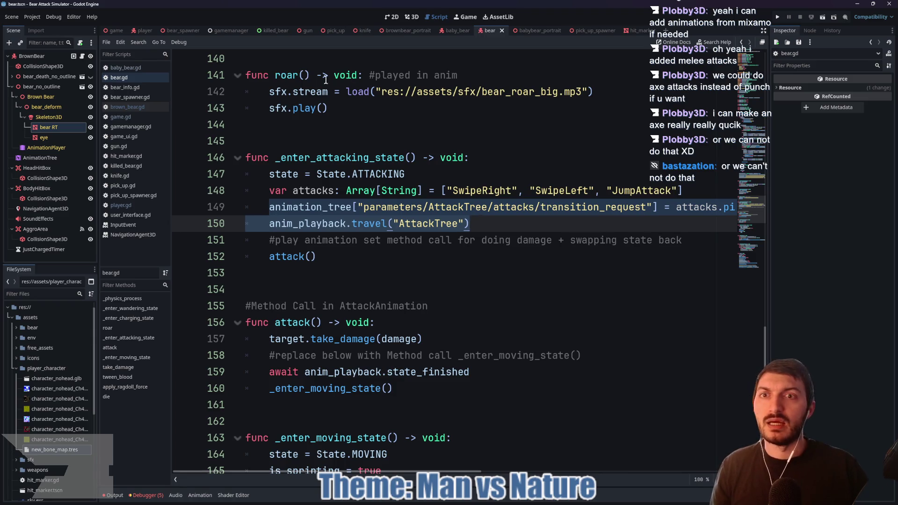
click(140, 31)
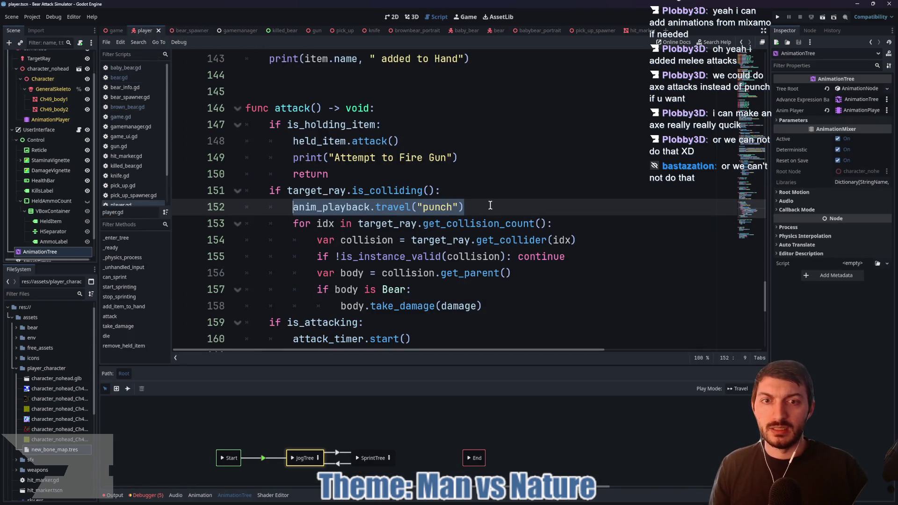
Replace anim_playback.travel("punch") with the pasted AttackTree lines, indenting the travel line.
drag(488, 206, 286, 202)
key(ctrl+v)
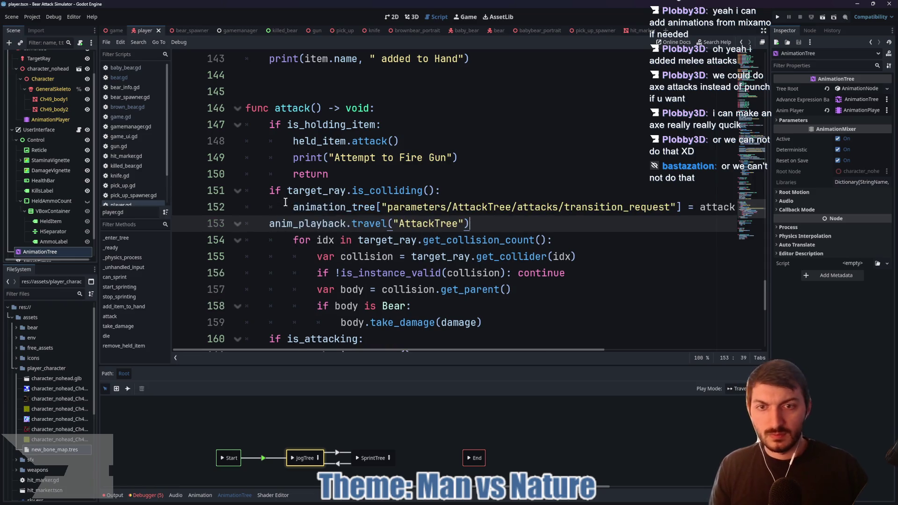
click(266, 225)
key(Tab)
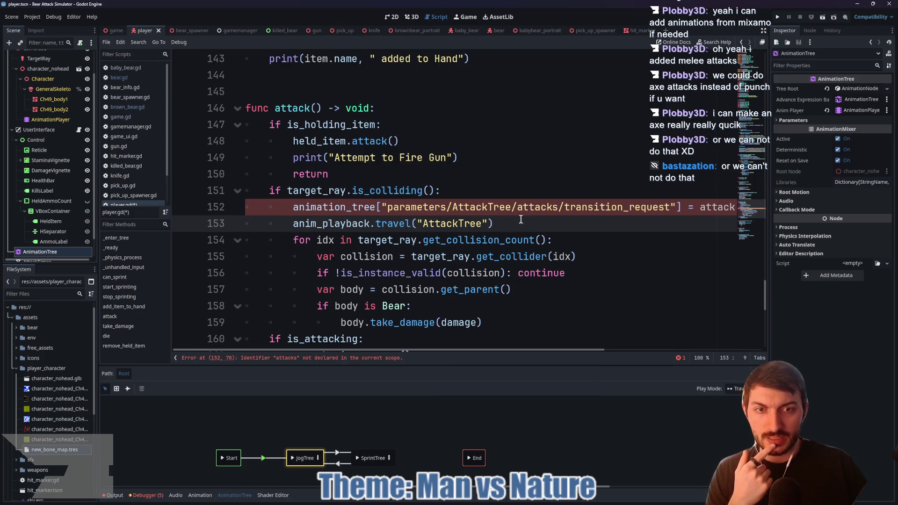
Open the AttackTree node to view its punch_left and punch_right graph.
drag(443, 442, 449, 414)
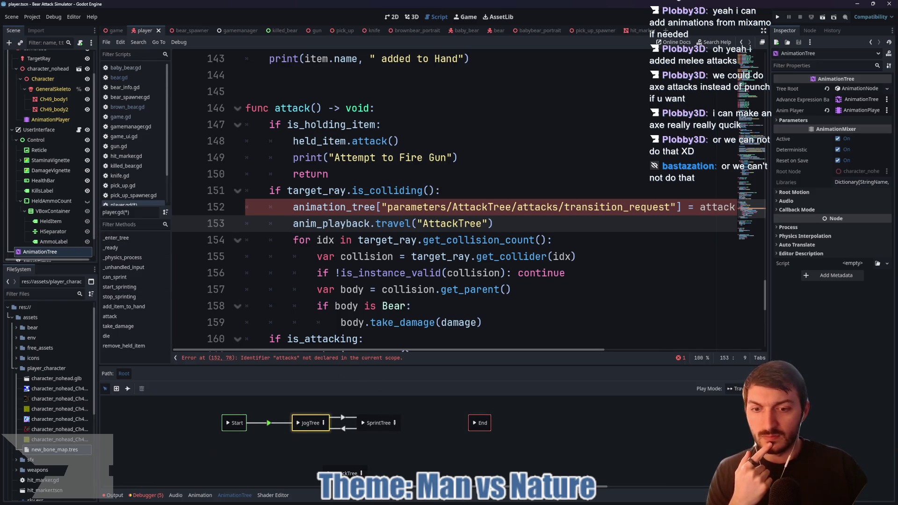
click(362, 473)
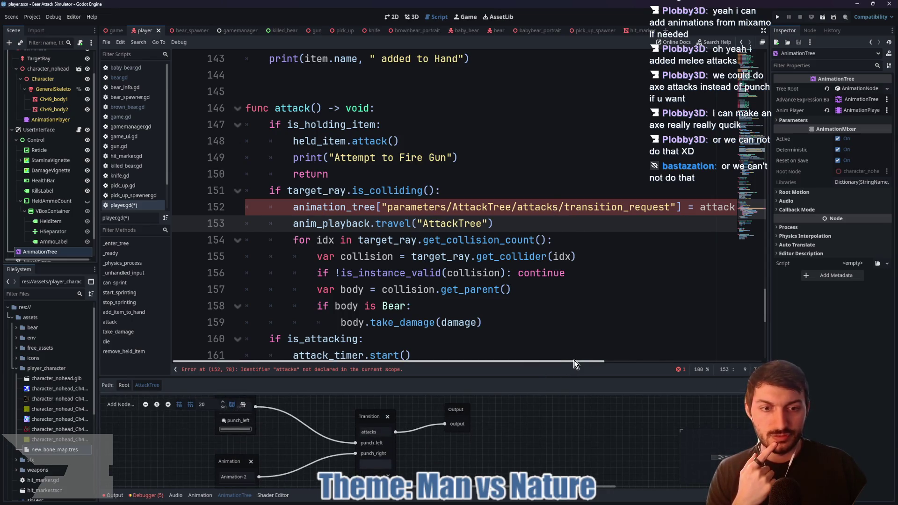
mouse_move(574, 360)
mouse_down()
mouse_move(635, 361)
mouse_move(591, 373)
mouse_move(628, 363)
mouse_up()
drag(629, 208, 731, 208)
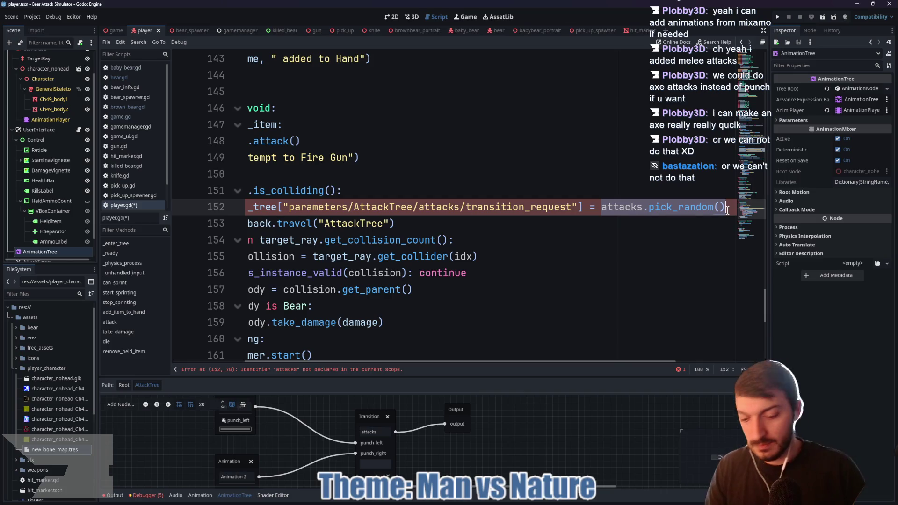
Replace attacks.pick_random() with punches and wrap it in a wrapi(punches, call.
text(punch)
key(Return)
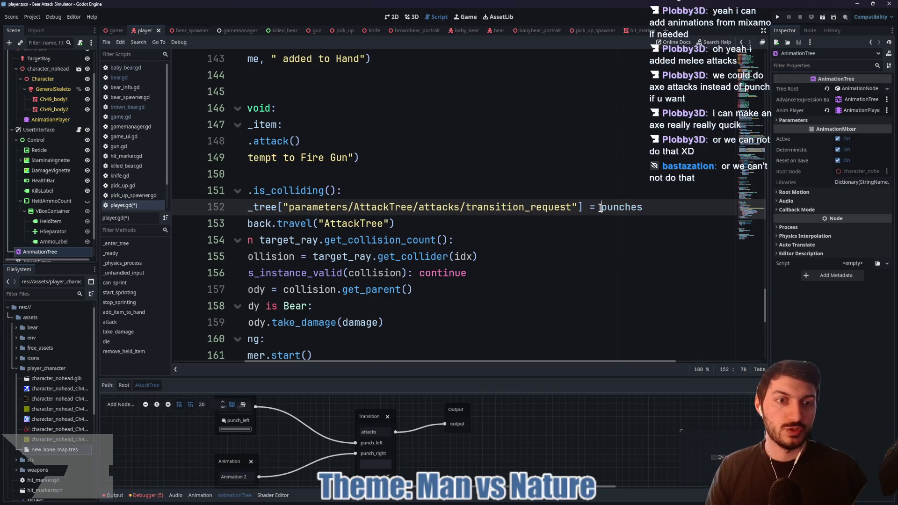
key(End)
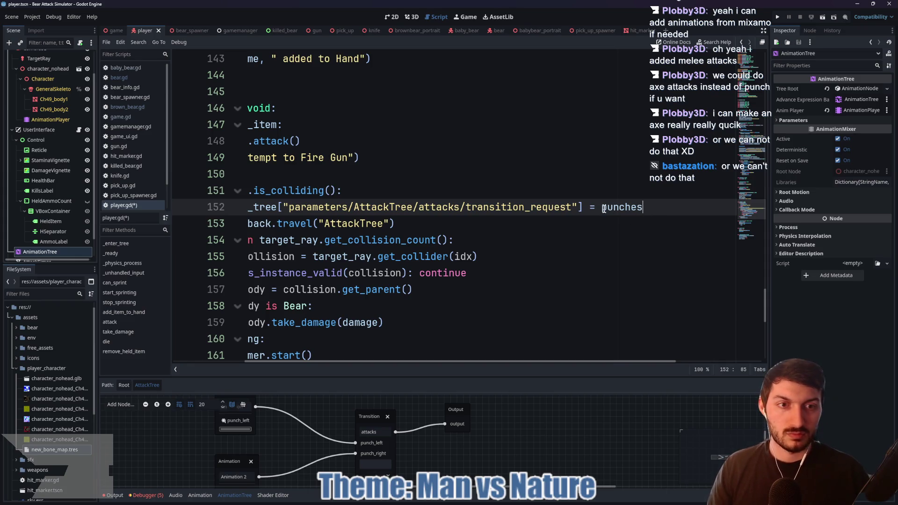
text(wra)
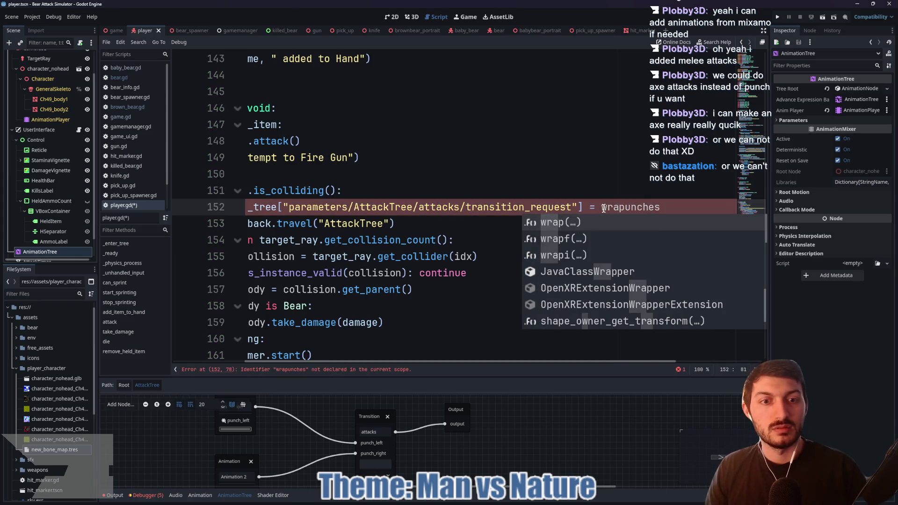
key(Down)
key(Down)
key(Tab)
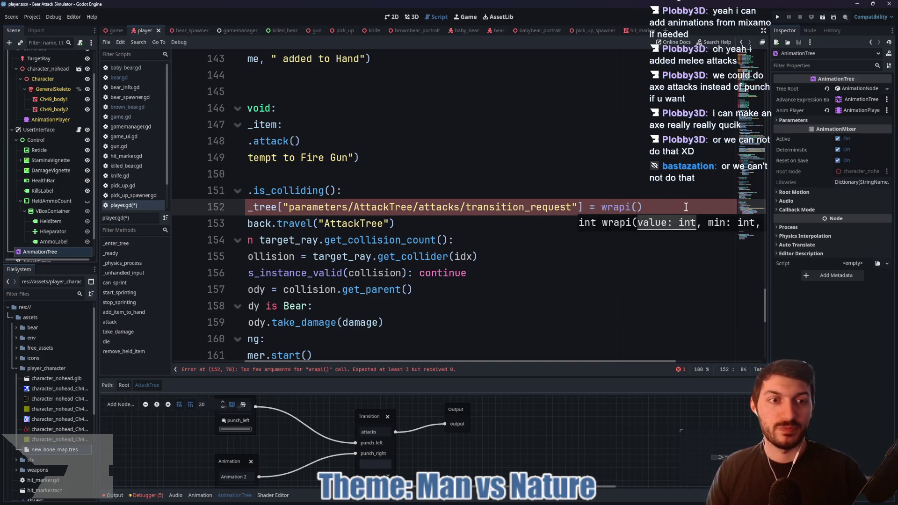
text(punches,)
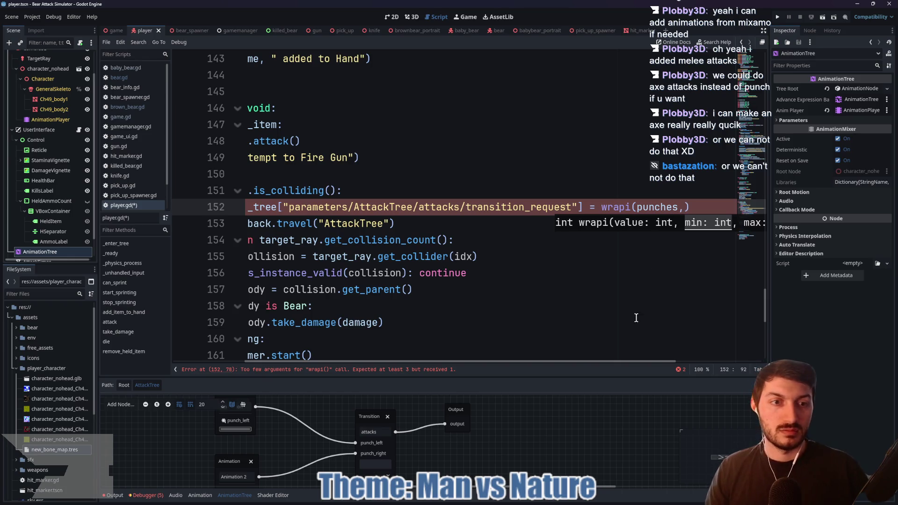
Inspect the unfinished wrapi call on line 152 and its too-few-arguments error.
scroll(582, 359, right, 4)
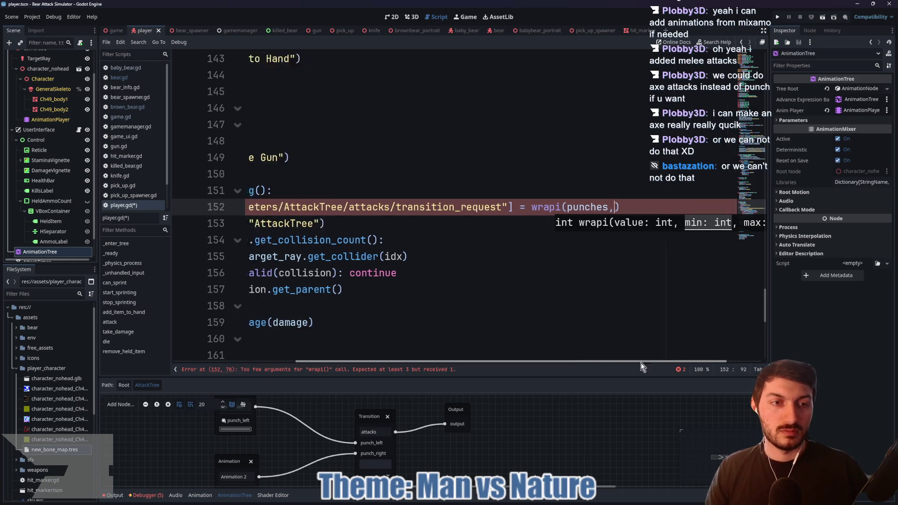
click(575, 207)
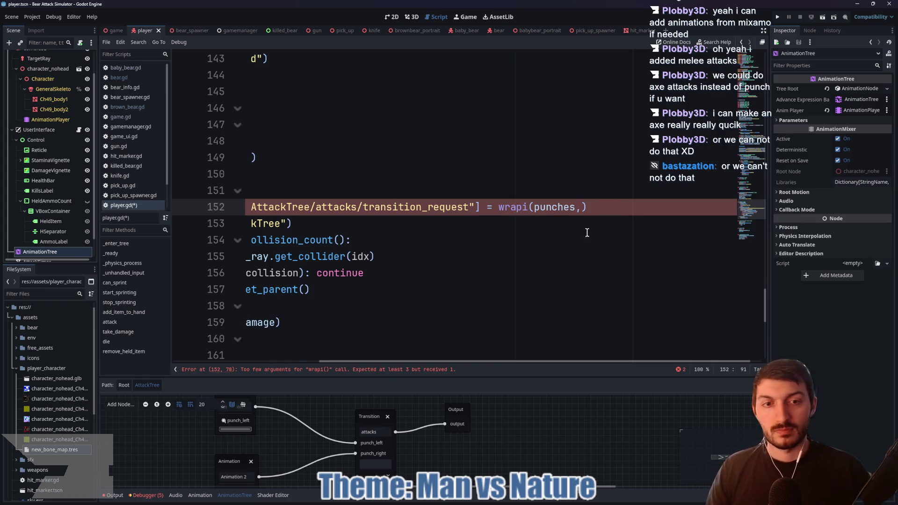
mouse_move(522, 365)
mouse_down()
mouse_move(377, 359)
mouse_move(526, 360)
mouse_up()
mouse_move(564, 209)
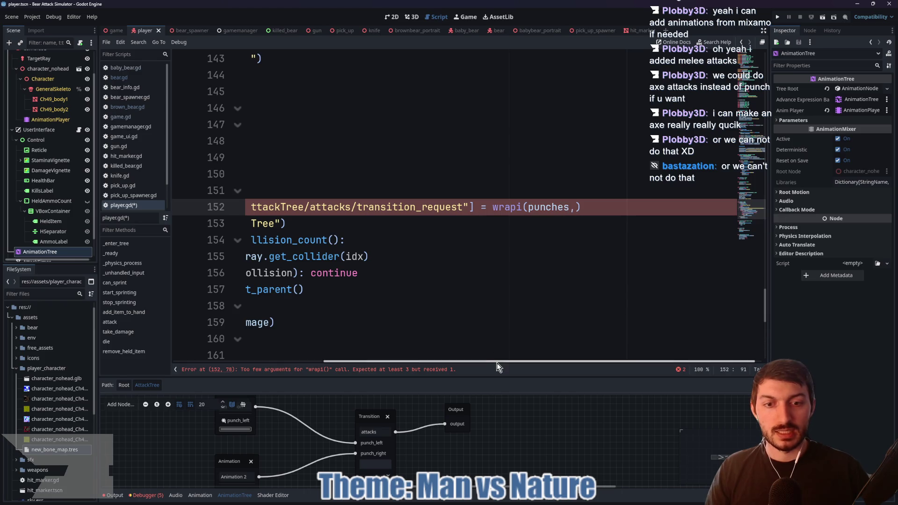
mouse_move(497, 363)
mouse_down()
mouse_move(364, 363)
mouse_move(509, 361)
mouse_up()
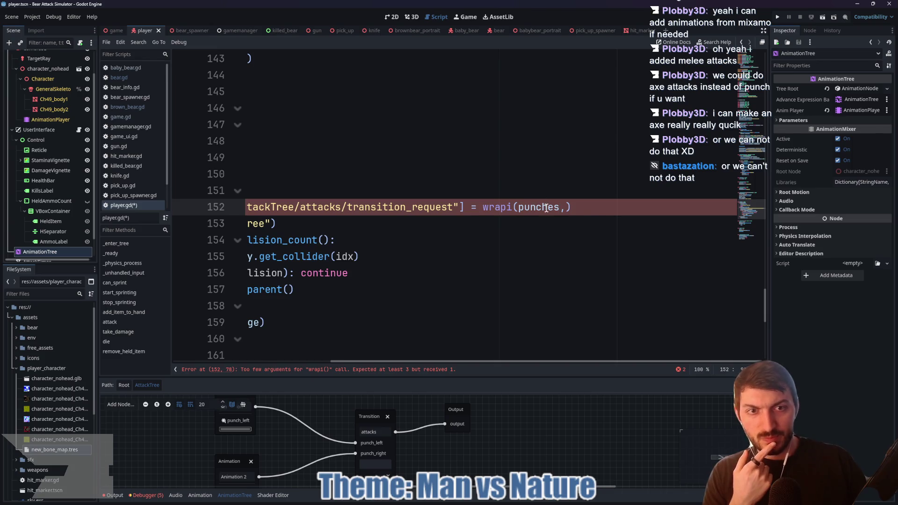
mouse_move(545, 208)
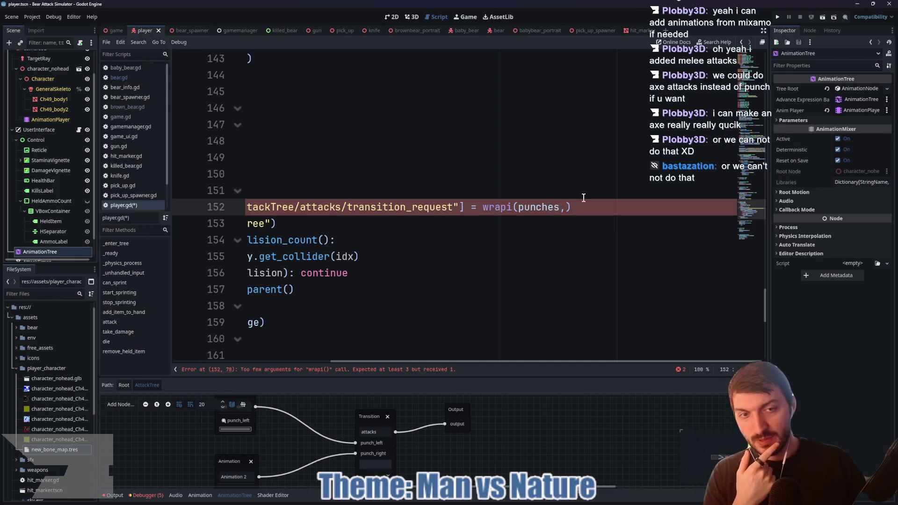
drag(493, 364, 346, 365)
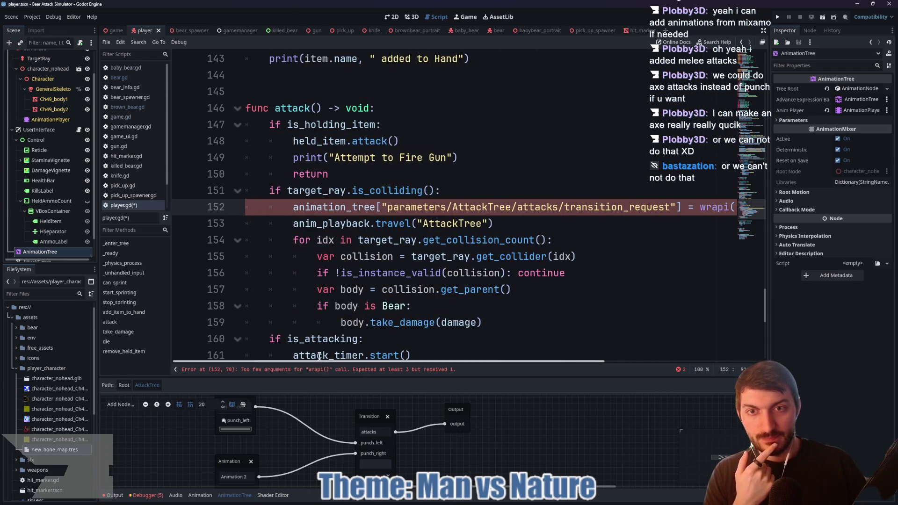
Declare an integer punch_idx variable on line 47 and save player.gd.
scroll(408, 262, up, 15)
scroll(407, 263, up, 13)
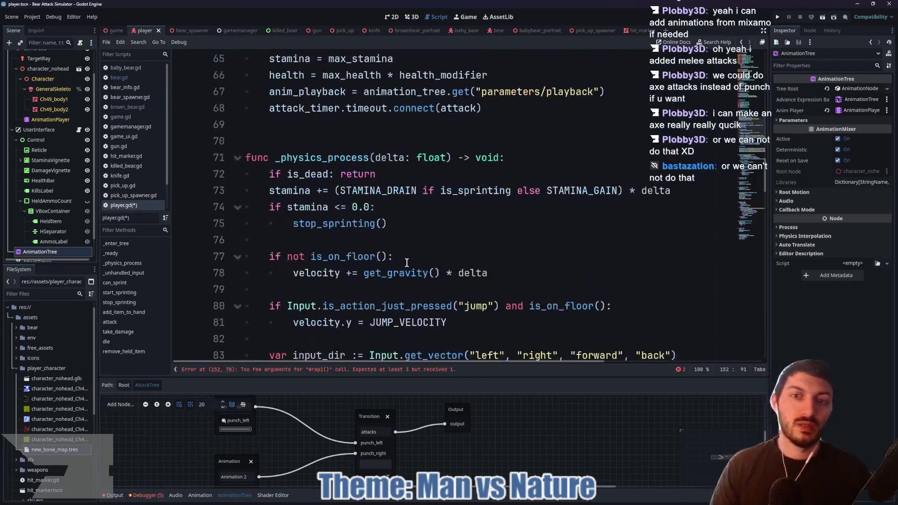
scroll(410, 243, down, 2)
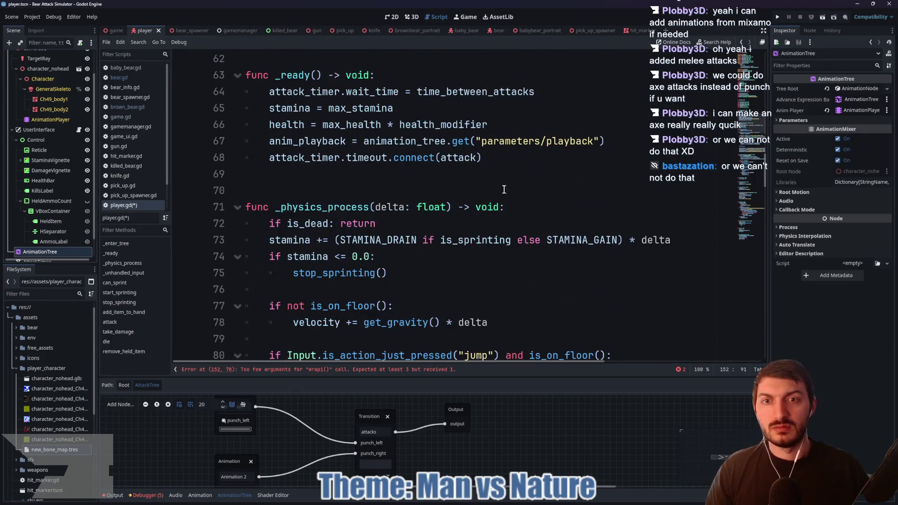
scroll(491, 189, up, 4)
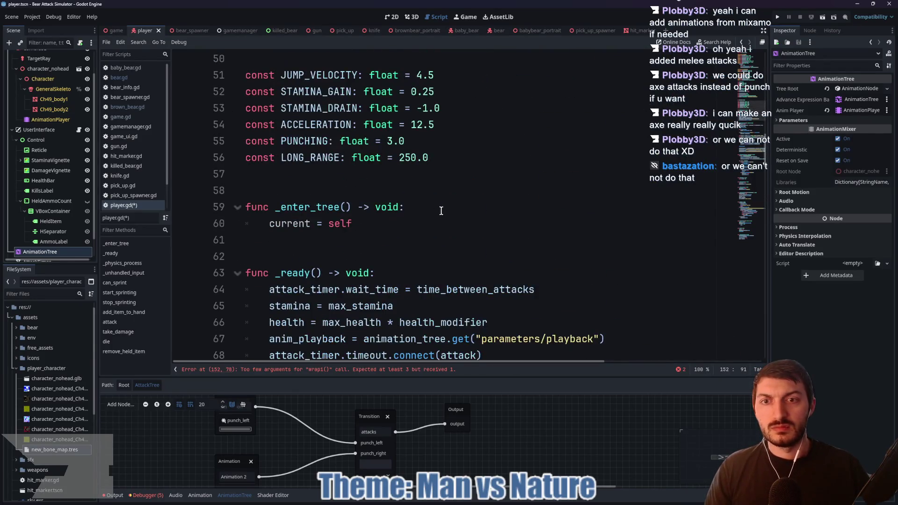
scroll(381, 222, up, 4)
click(375, 204)
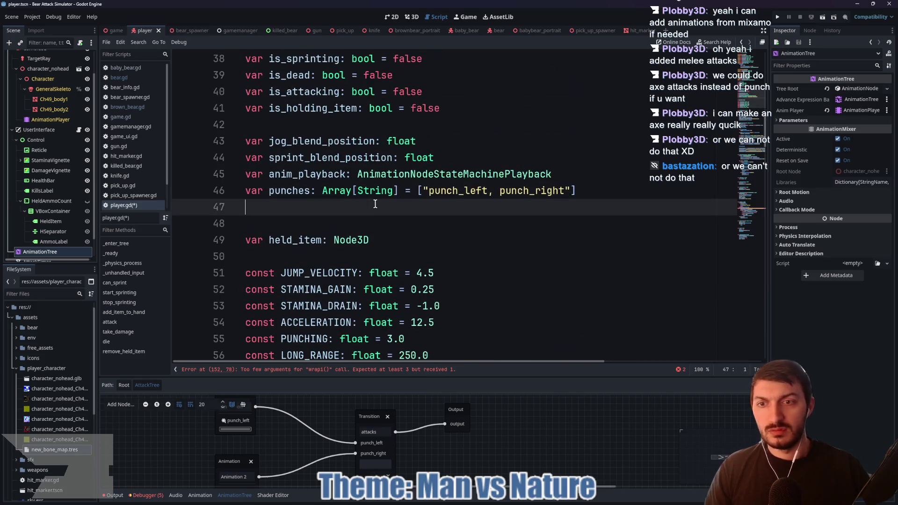
text(var punch_i)
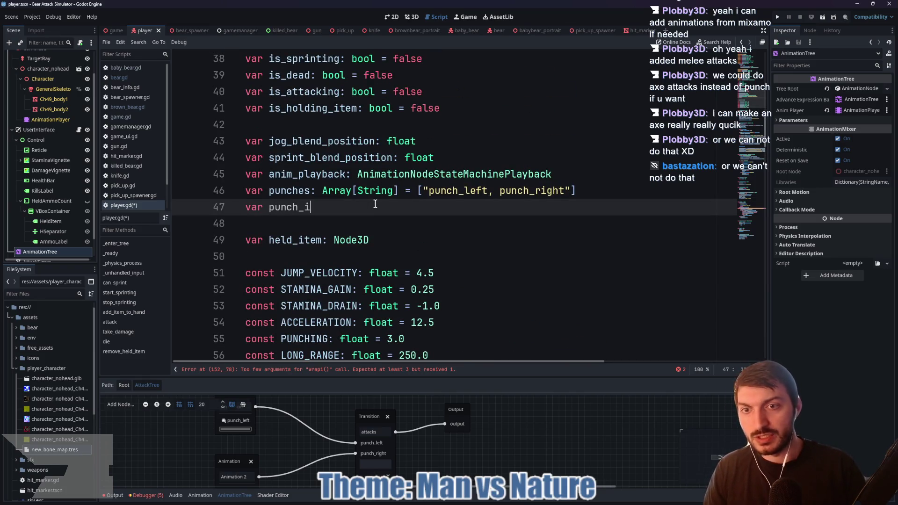
text(dx: int = 1)
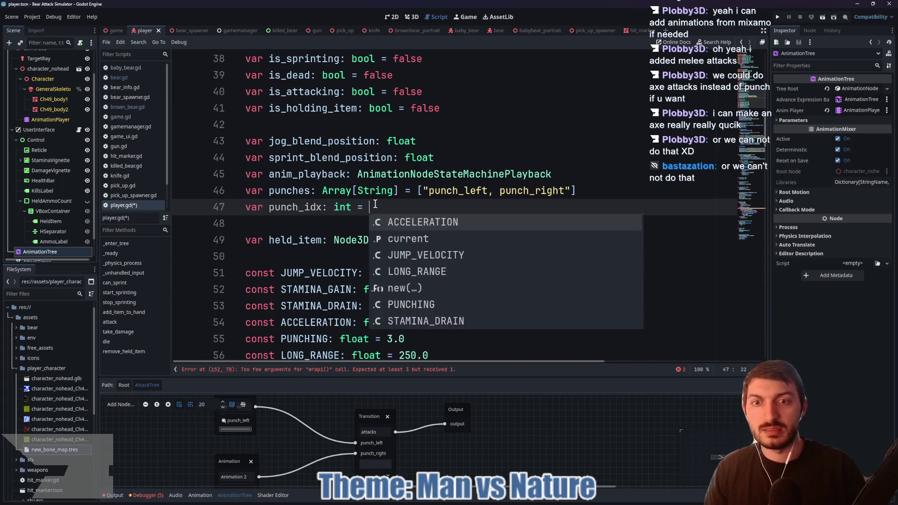
key(ctrl+s)
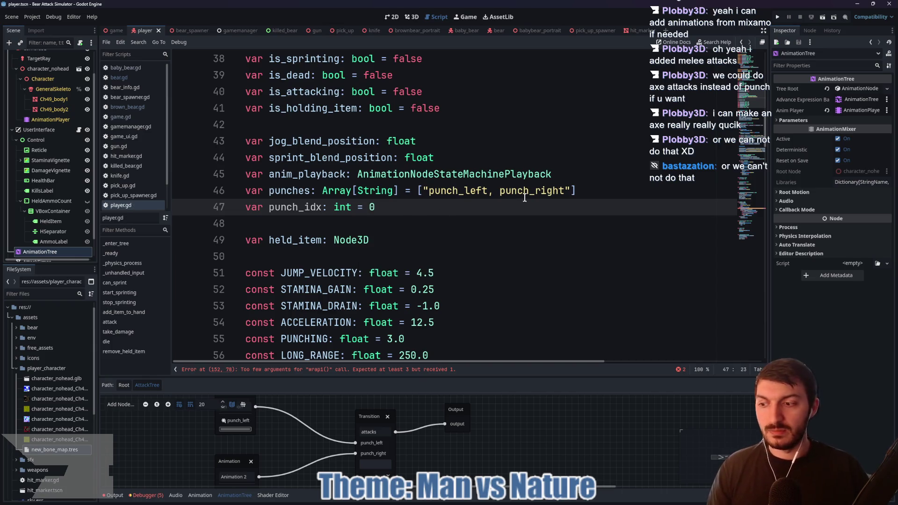
scroll(524, 220, down, 15)
scroll(526, 240, down, 14)
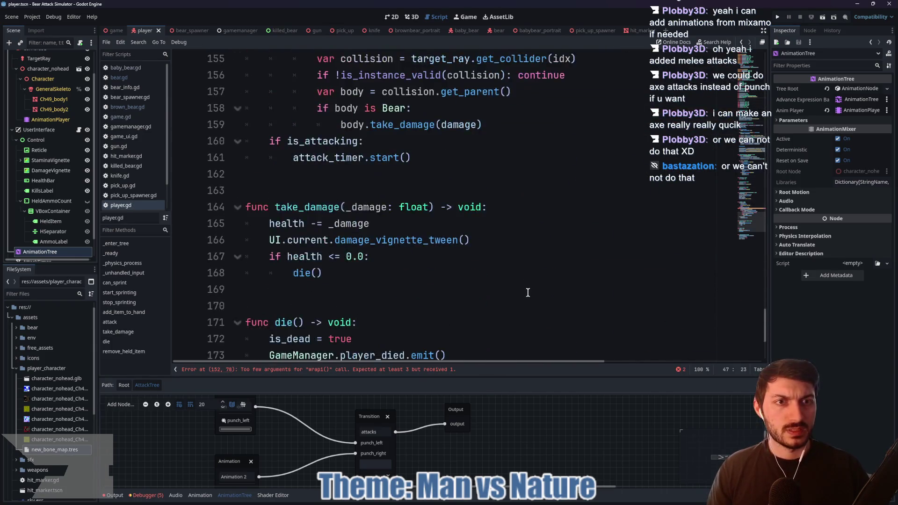
Add punch_idx with bounds 0, 1 to the wrapi call on line 152.
scroll(529, 290, up, 4)
drag(507, 363, 641, 363)
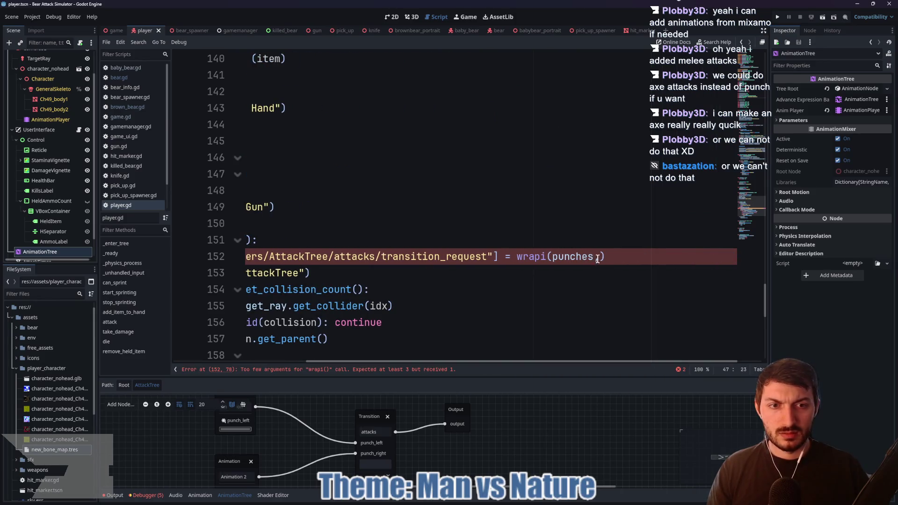
double_click(552, 256)
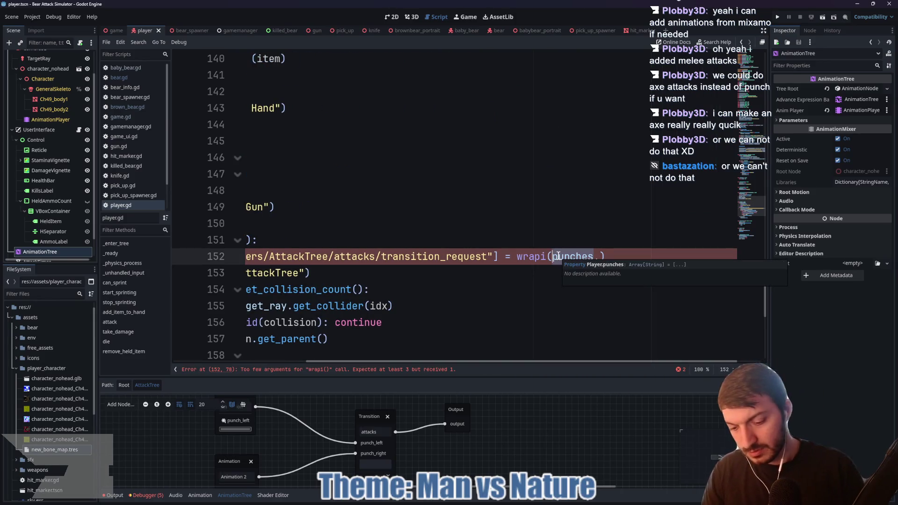
click(597, 256)
text([punch],)
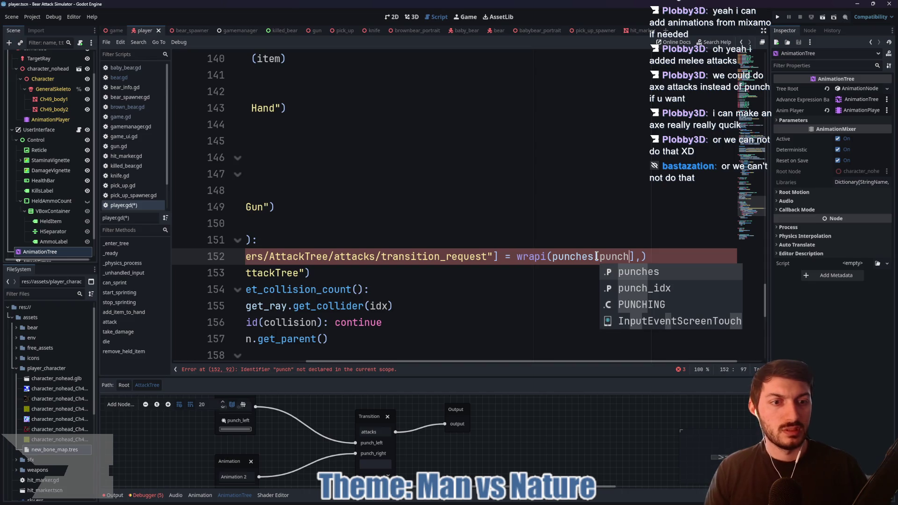
key(Down)
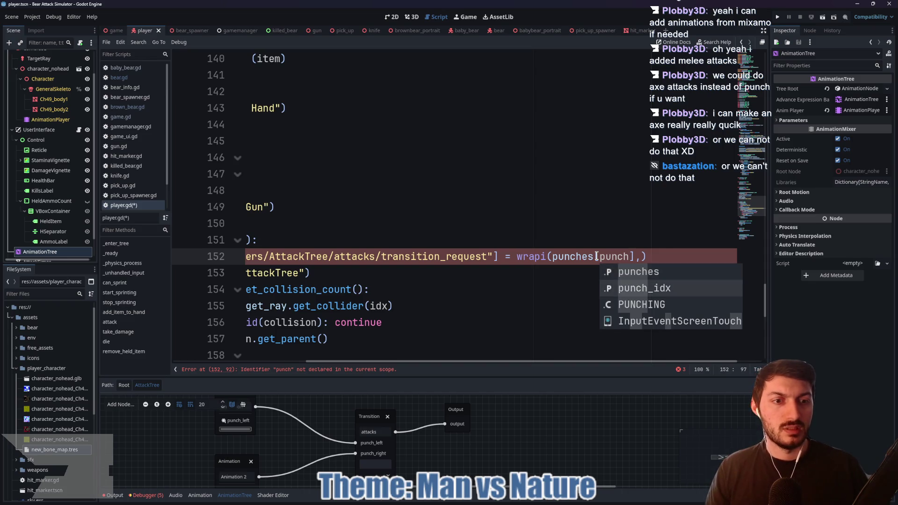
key(Return)
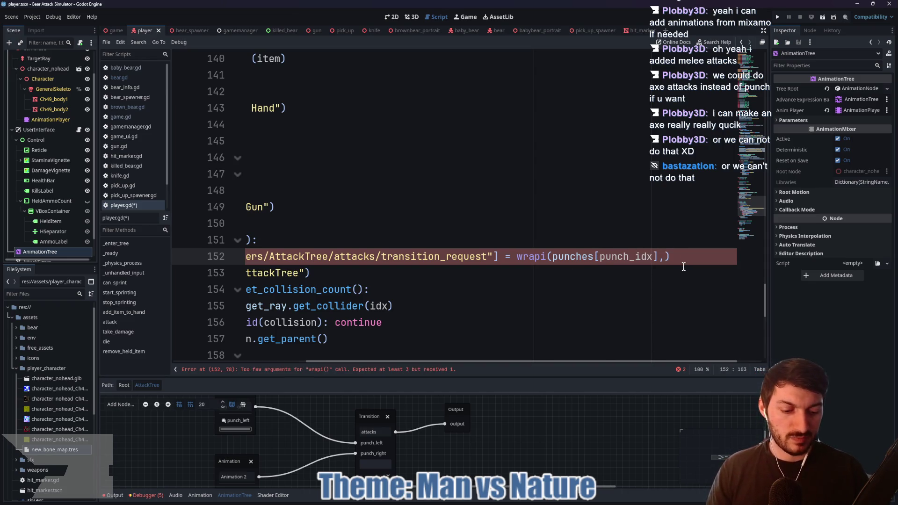
text(0, 1)
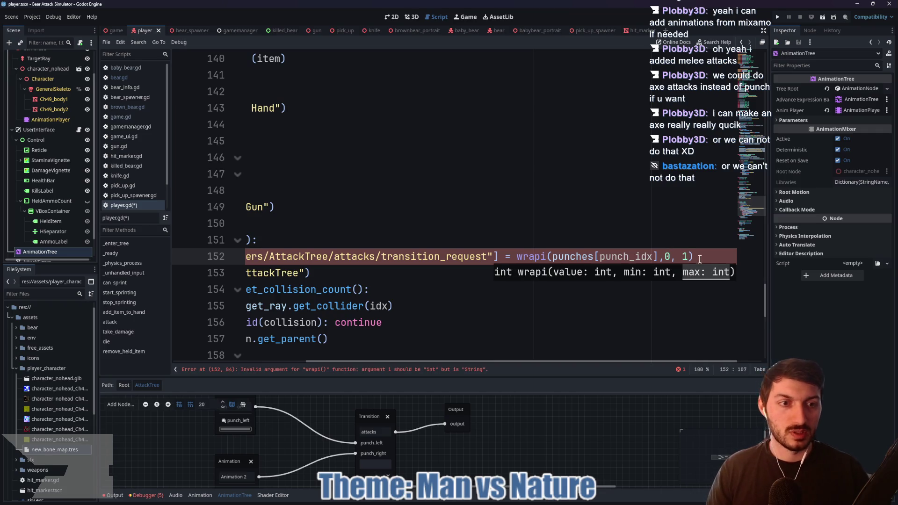
text())
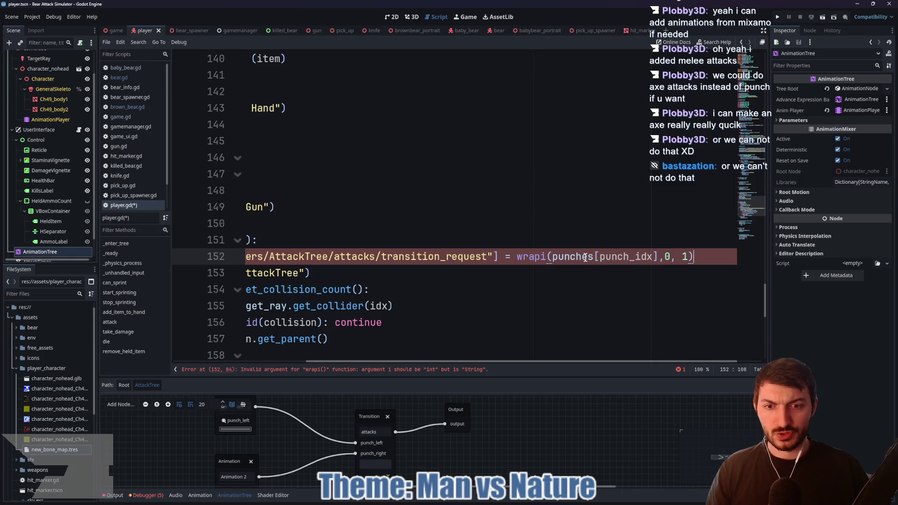
Rewrite line 152's index as punches[wrapi(punch_idx,0, 1)] and save player.gd.
mouse_move(585, 257)
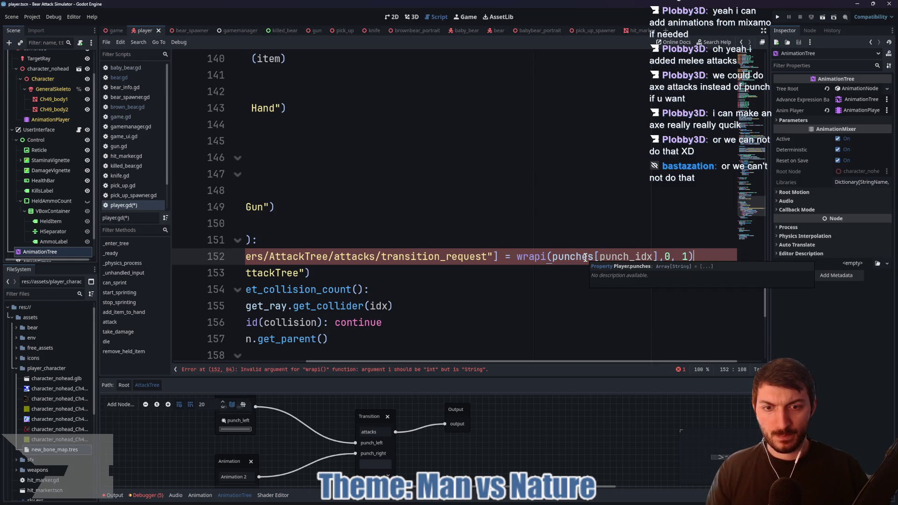
drag(599, 257, 551, 256)
key(Delete)
key(Delete)
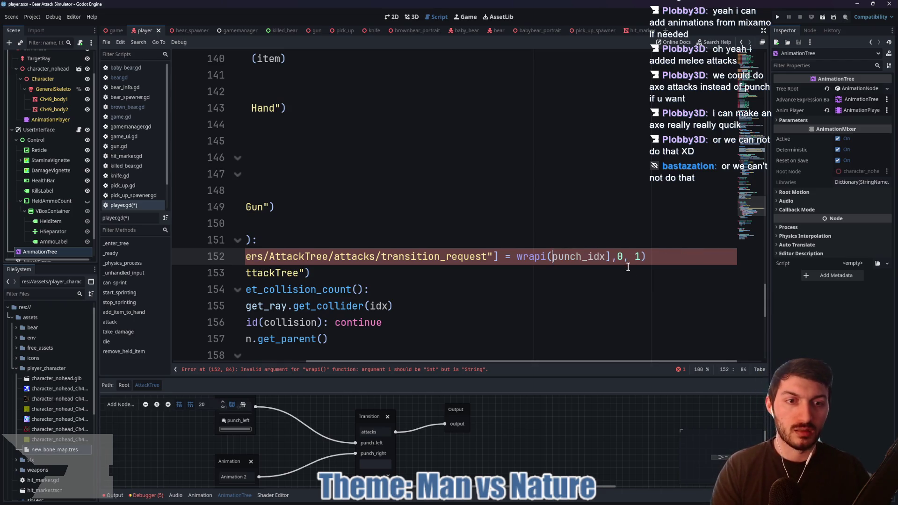
click(617, 257)
key(BackSpace)
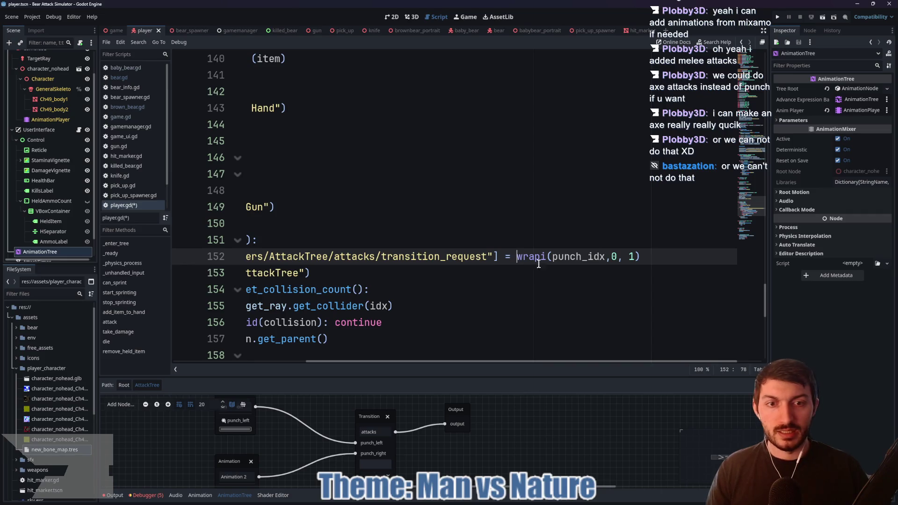
text(punches)
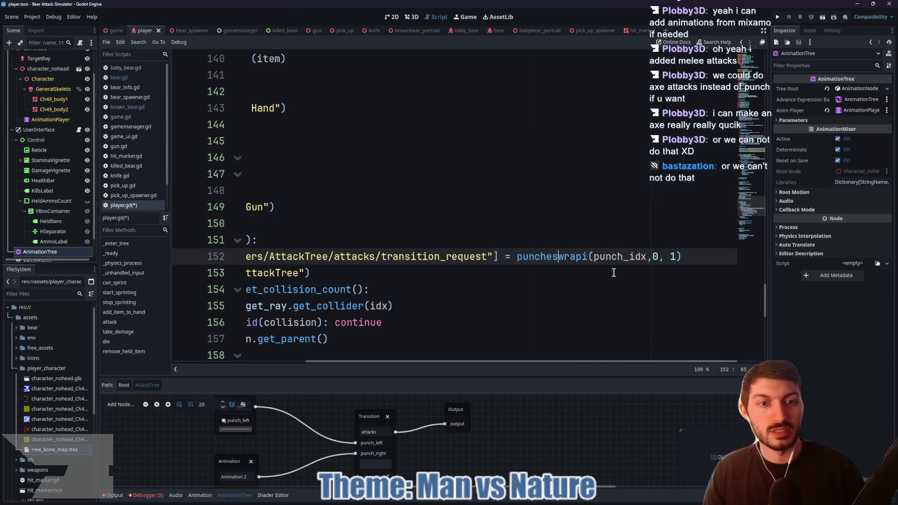
text([)
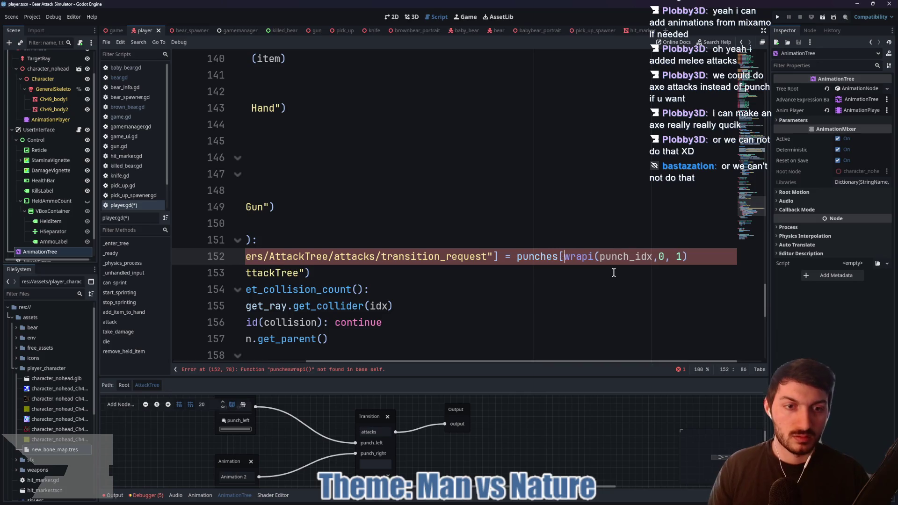
click(702, 261)
text(])
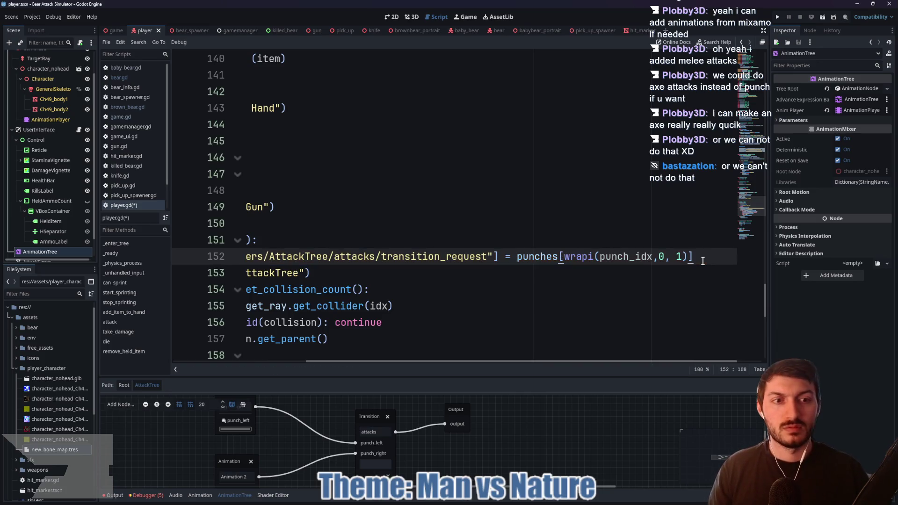
drag(547, 361, 414, 363)
drag(478, 363, 575, 365)
click(593, 273)
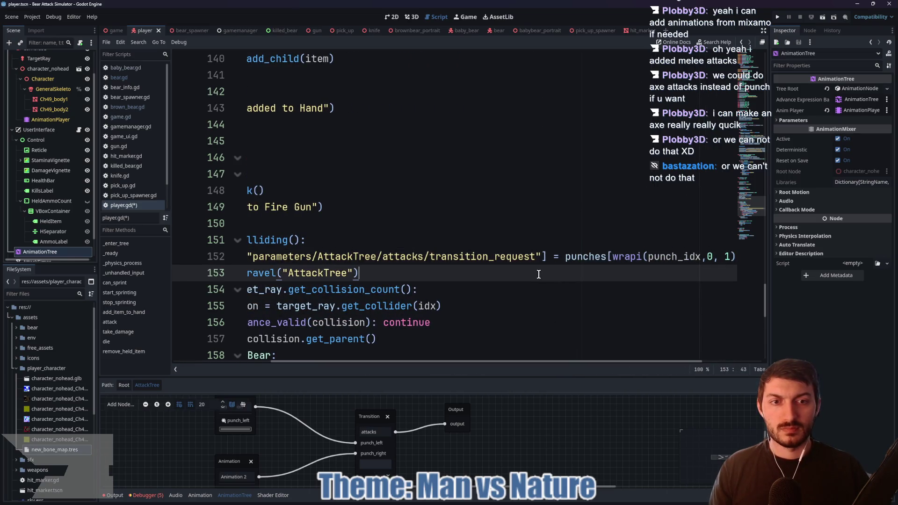
key(ctrl+s)
mouse_move(513, 362)
mouse_down()
mouse_move(419, 363)
mouse_move(428, 358)
mouse_up()
scroll(426, 356, down, 2)
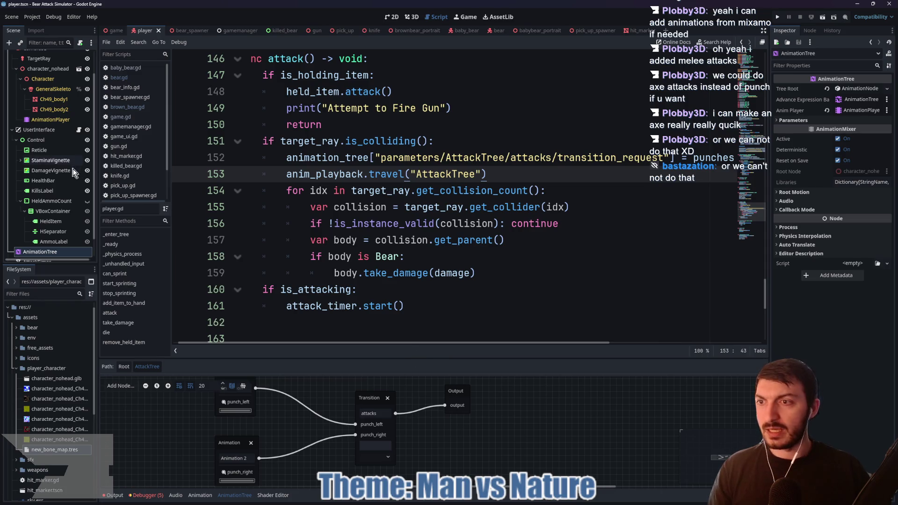
In the Root graph, draw transitions between AttackTree and JogTree and SprintTree.
click(124, 366)
drag(446, 358, 430, 174)
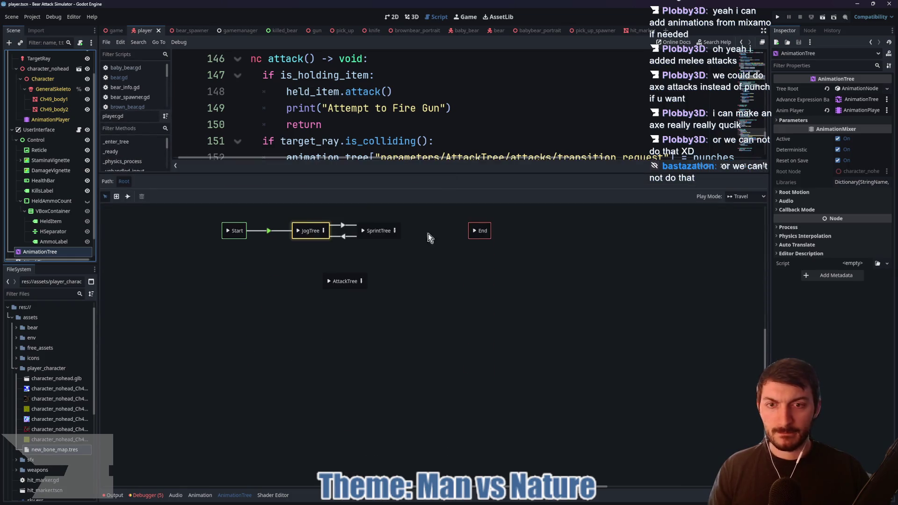
click(127, 196)
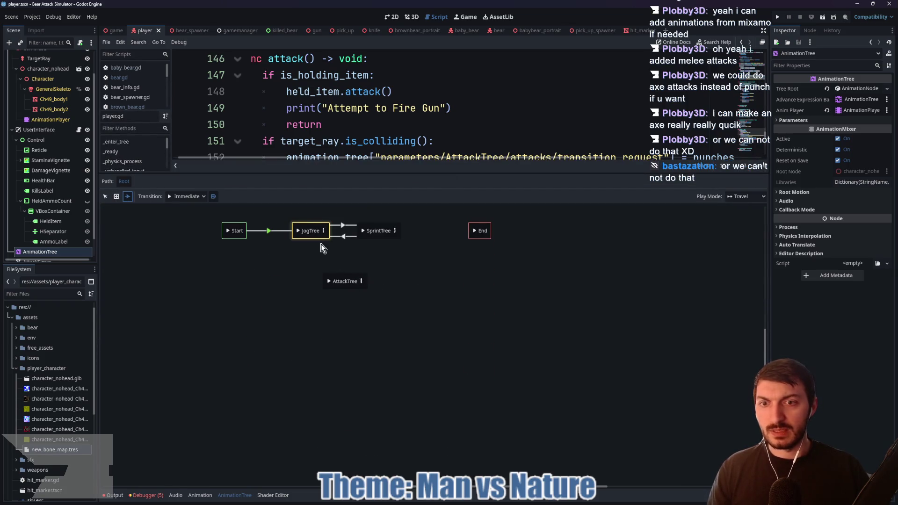
drag(314, 234, 345, 292)
click(313, 265)
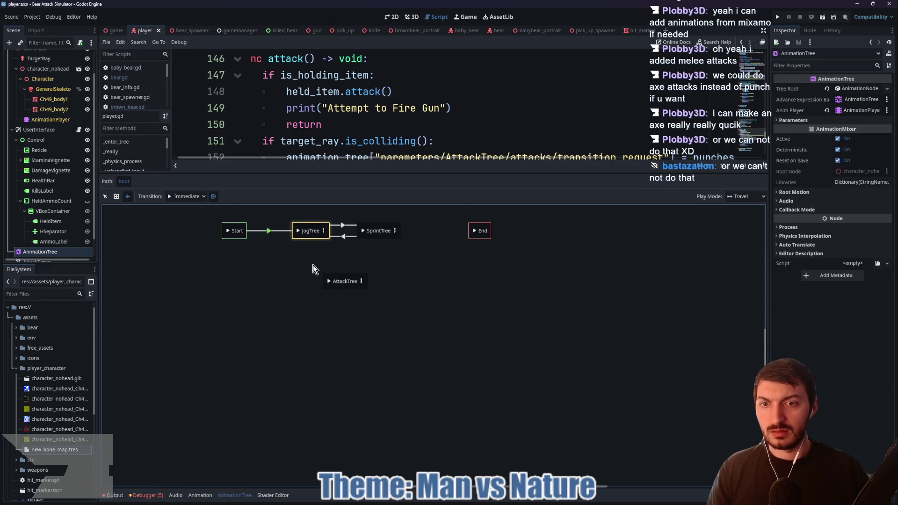
drag(325, 275, 308, 231)
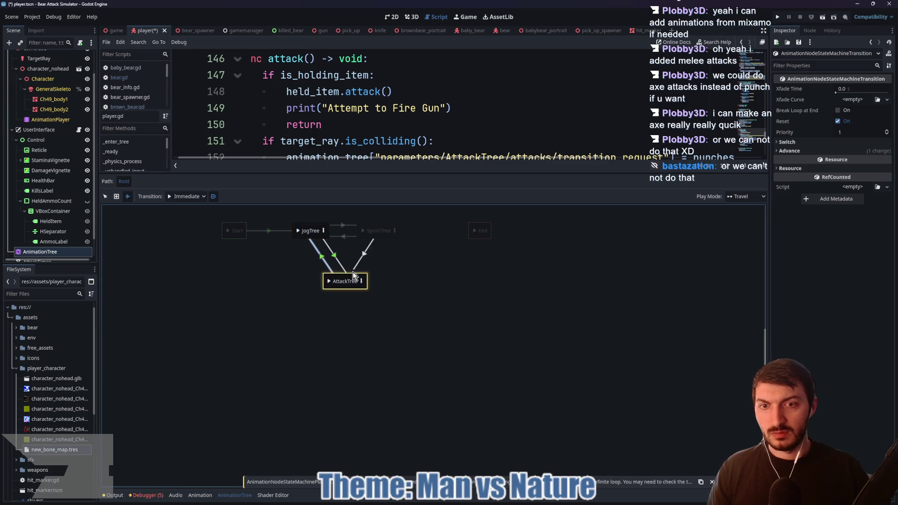
mouse_move(352, 280)
mouse_down()
mouse_move(369, 237)
mouse_move(383, 240)
mouse_move(345, 281)
mouse_up()
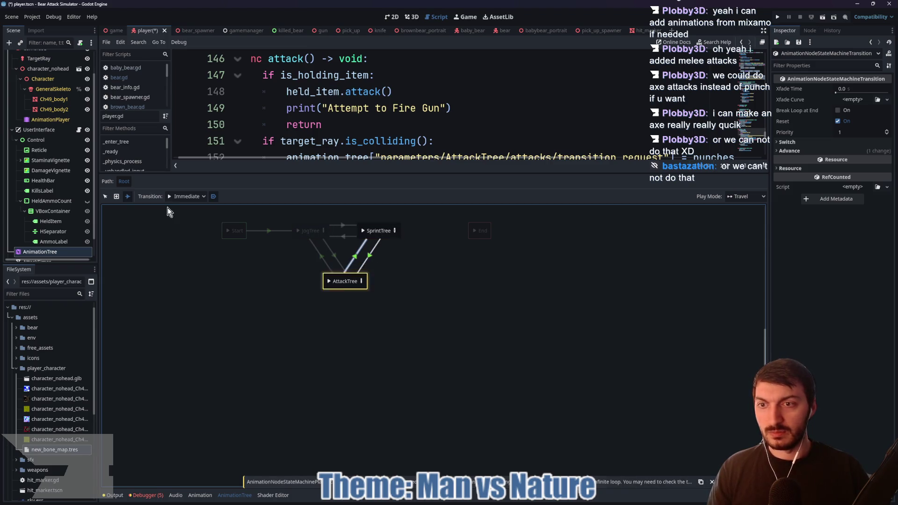
click(105, 197)
click(335, 257)
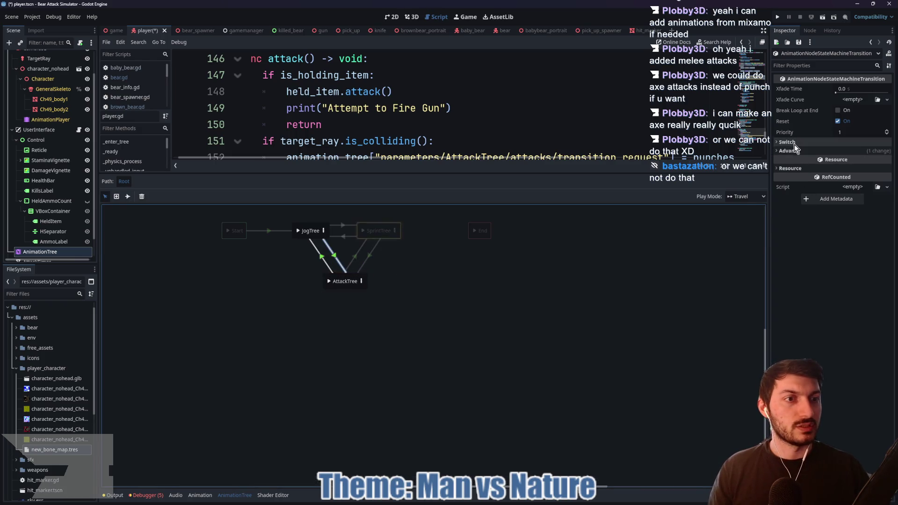
Set advance mode to Enabled on the JogTree and SprintTree transitions to AttackTree.
click(814, 142)
click(817, 161)
click(865, 171)
click(886, 192)
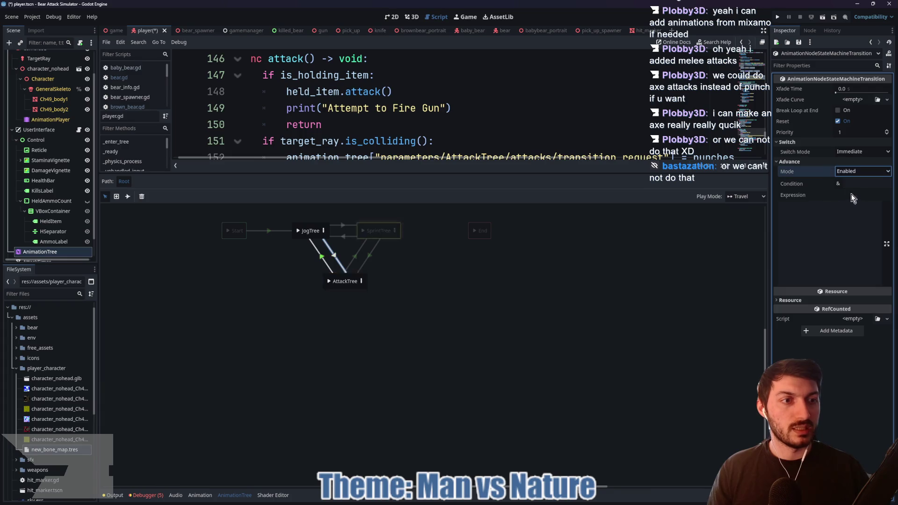
click(366, 258)
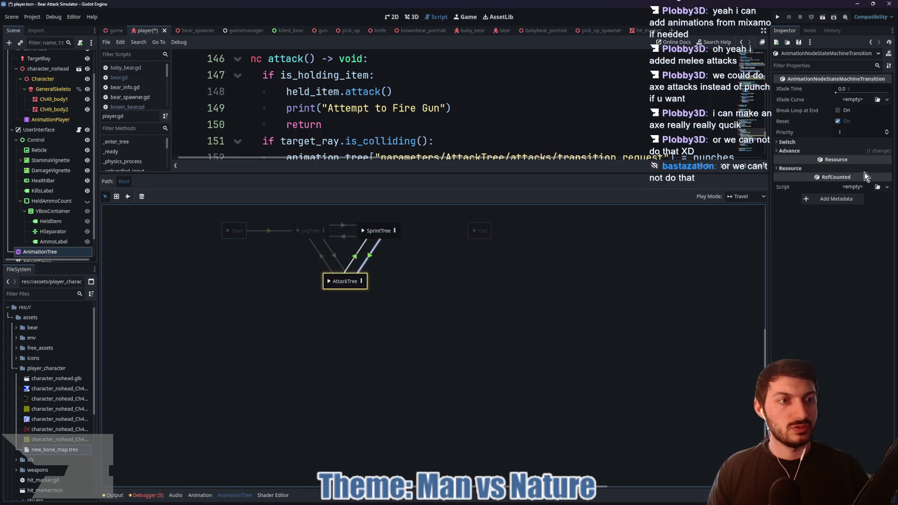
click(834, 162)
click(848, 152)
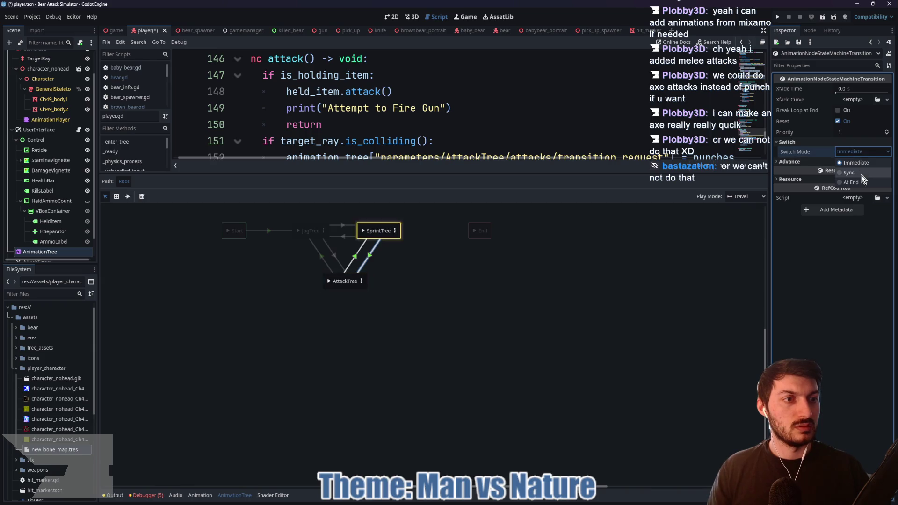
click(789, 161)
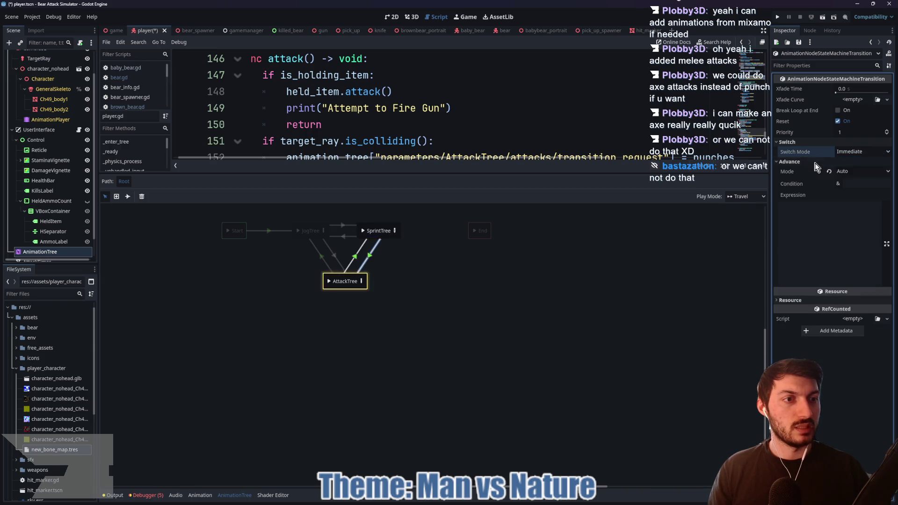
click(856, 171)
click(855, 193)
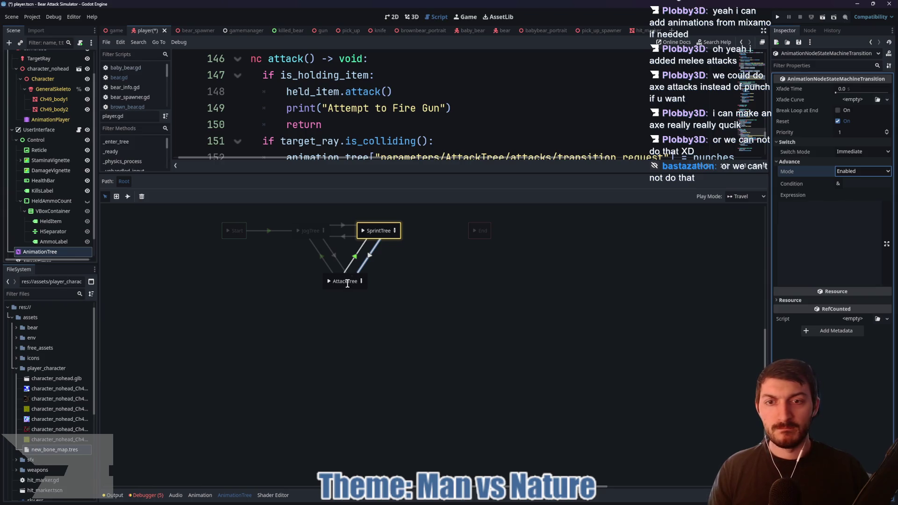
Make the JogTree-to-AttackTree transition switch At End and save the player scene.
click(353, 257)
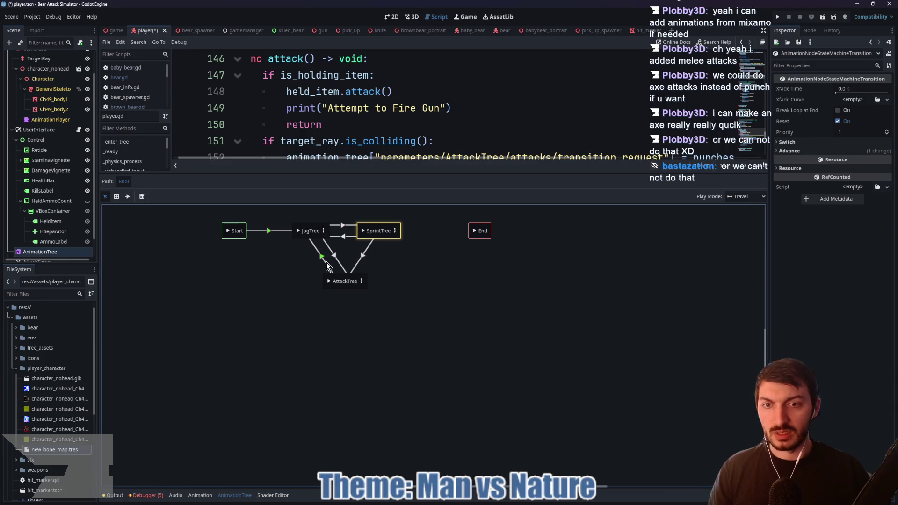
click(335, 276)
click(795, 143)
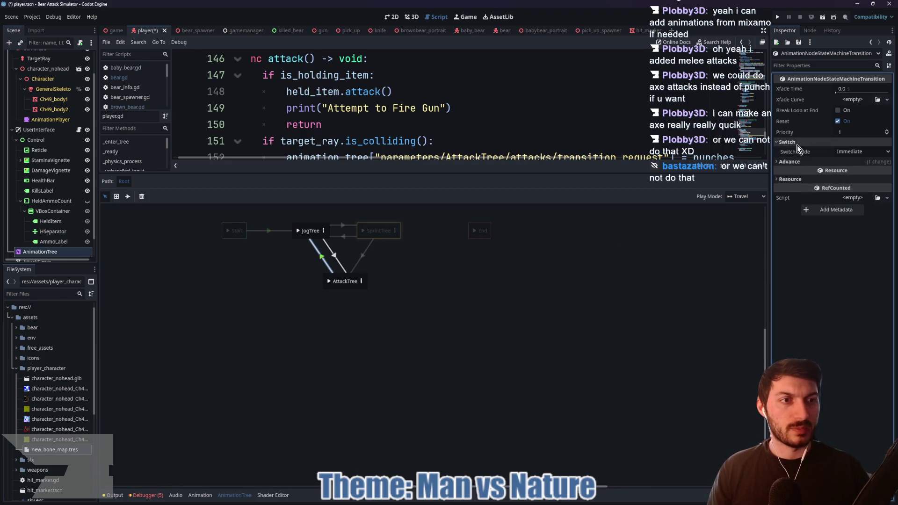
click(845, 153)
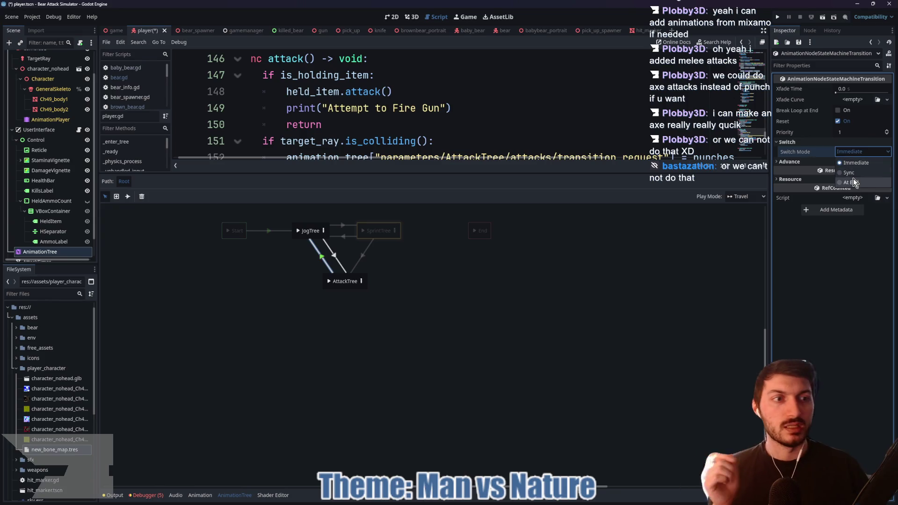
click(853, 178)
click(833, 161)
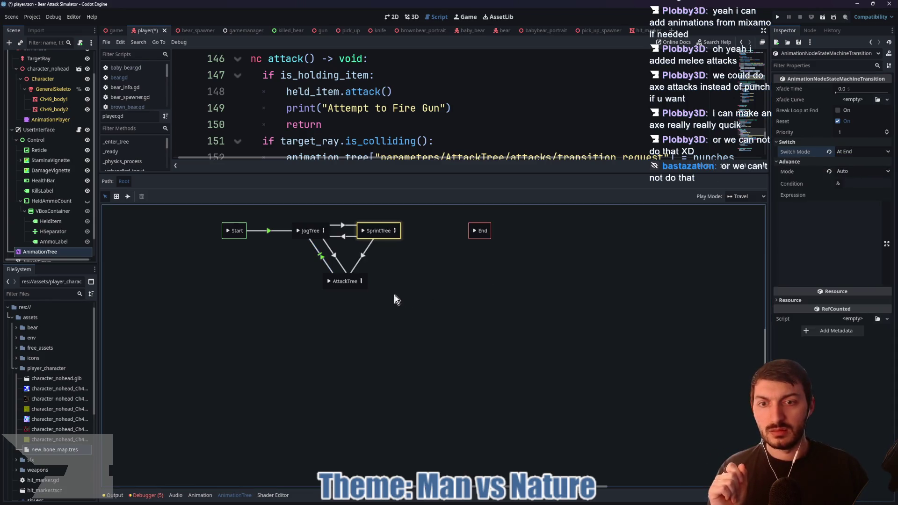
key(ctrl+s)
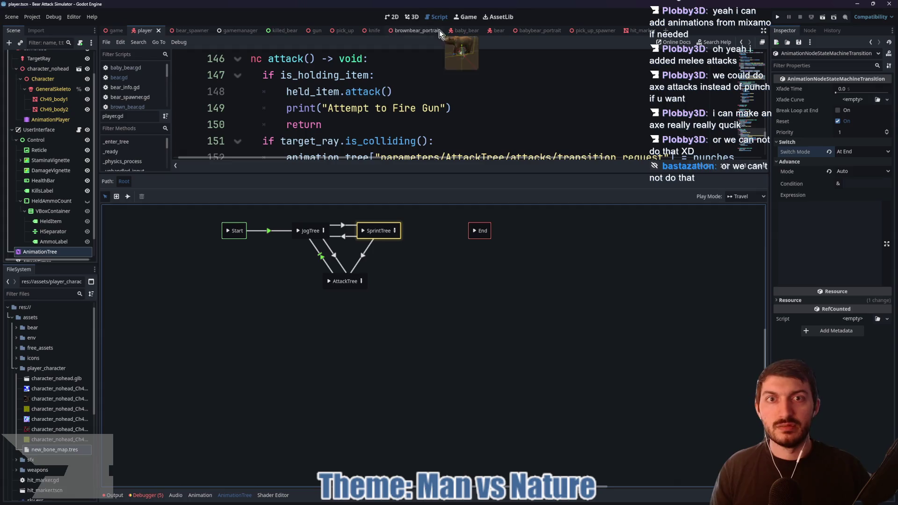
click(412, 17)
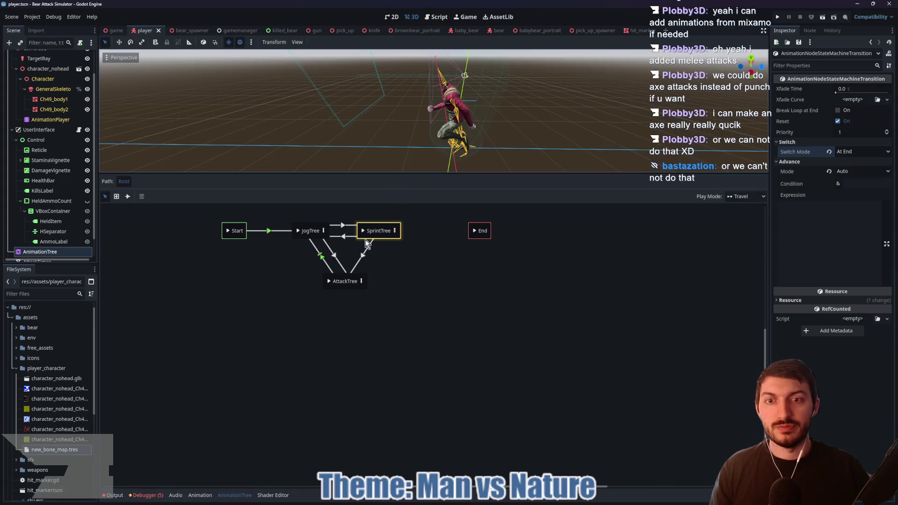
Preview the AttackTree state in an enlarged 3D view, then open the AttackTree blend tree.
click(327, 281)
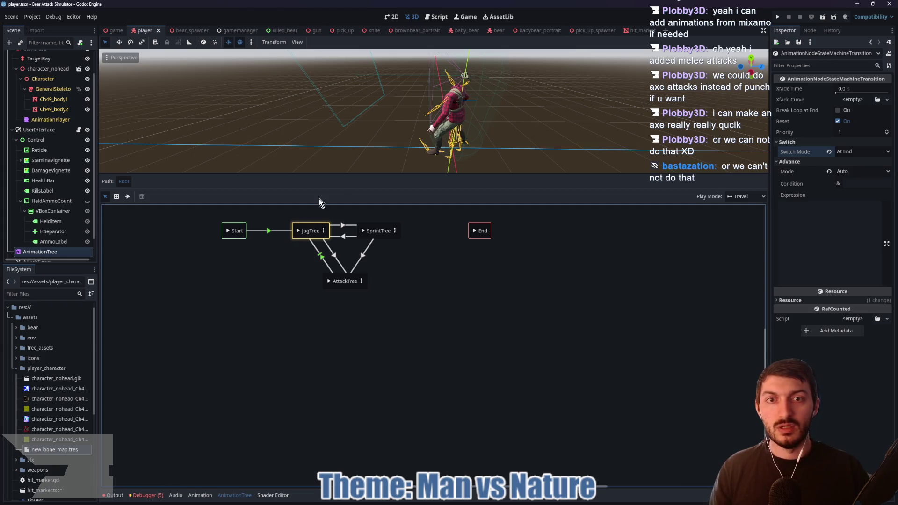
drag(427, 173, 427, 232)
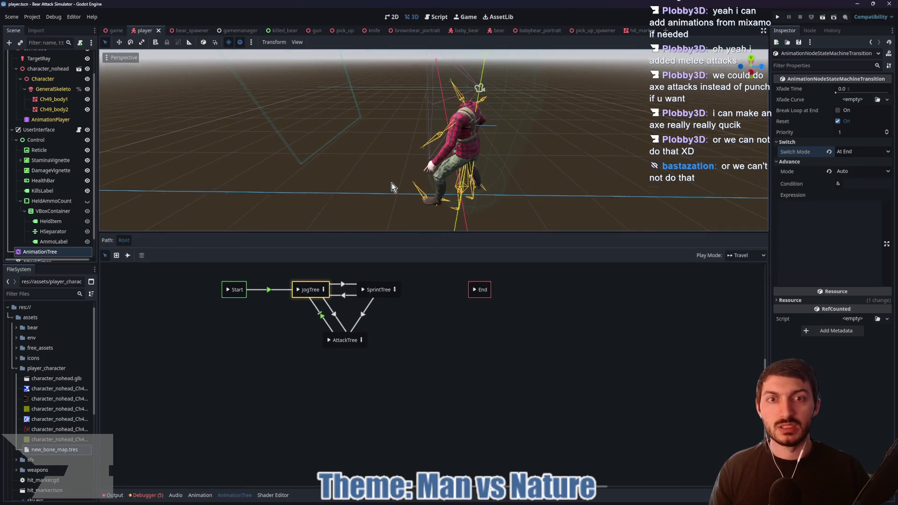
mouse_move(392, 183)
mouse_down()
mouse_move(487, 173)
mouse_move(443, 180)
mouse_move(531, 186)
mouse_move(513, 184)
mouse_up()
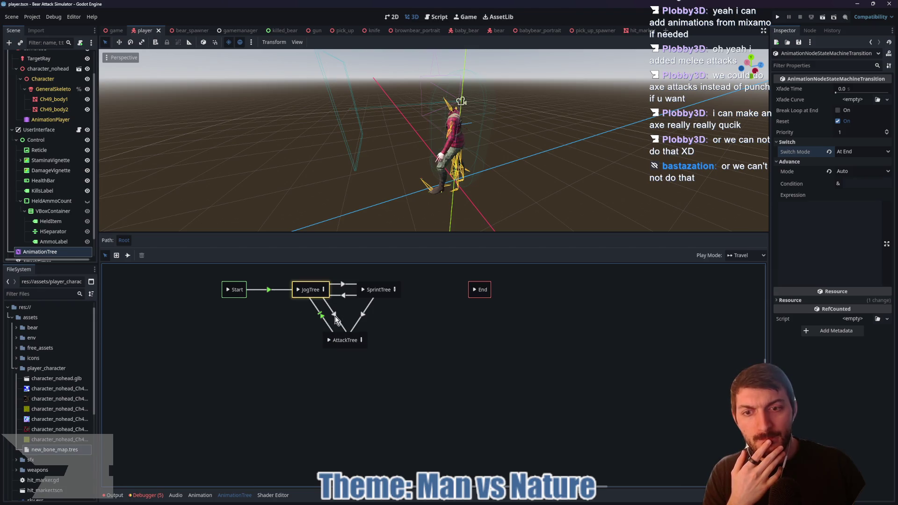
click(361, 340)
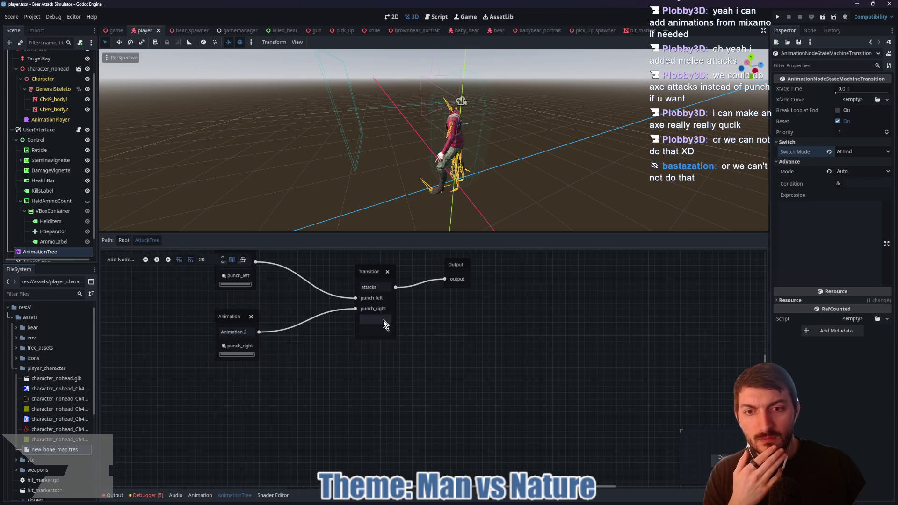
Set the AttackTree Transition node's current state to punch_left, then return to the root state machine.
click(385, 322)
click(382, 342)
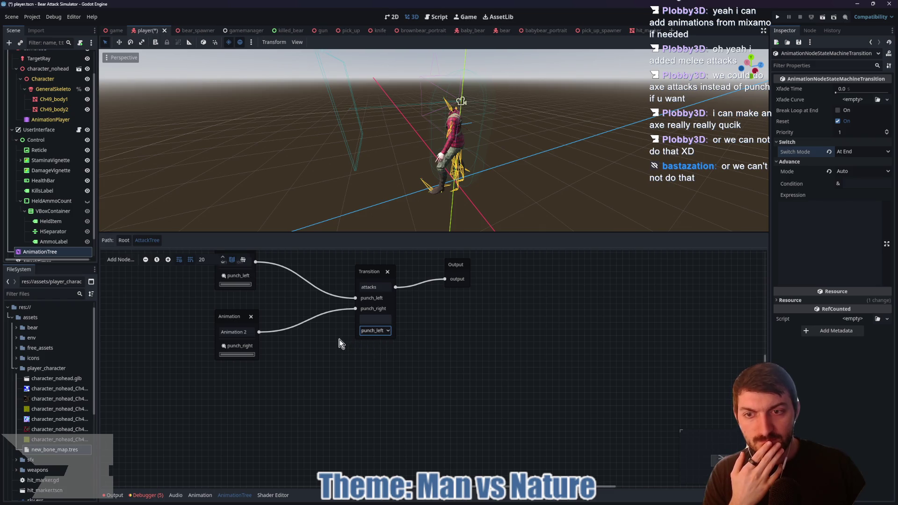
scroll(339, 340, down, 1)
drag(339, 340, 354, 377)
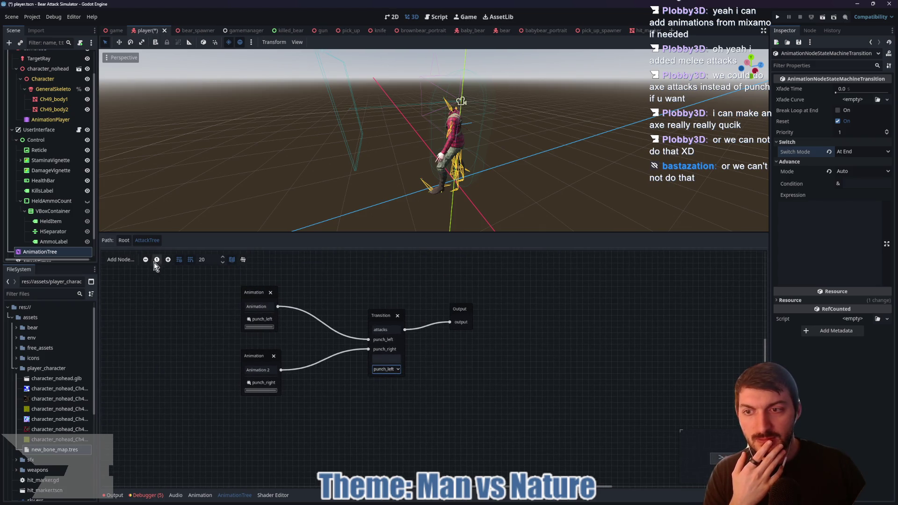
click(124, 239)
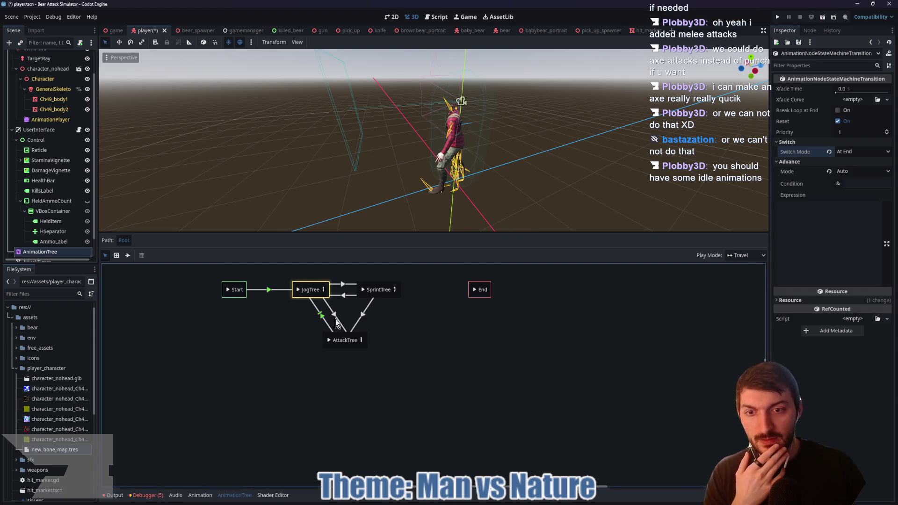
Give the JogTree and SprintTree transitions into AttackTree a 0.1 s Xfade Time and save with Ctrl+S.
click(333, 324)
click(851, 87)
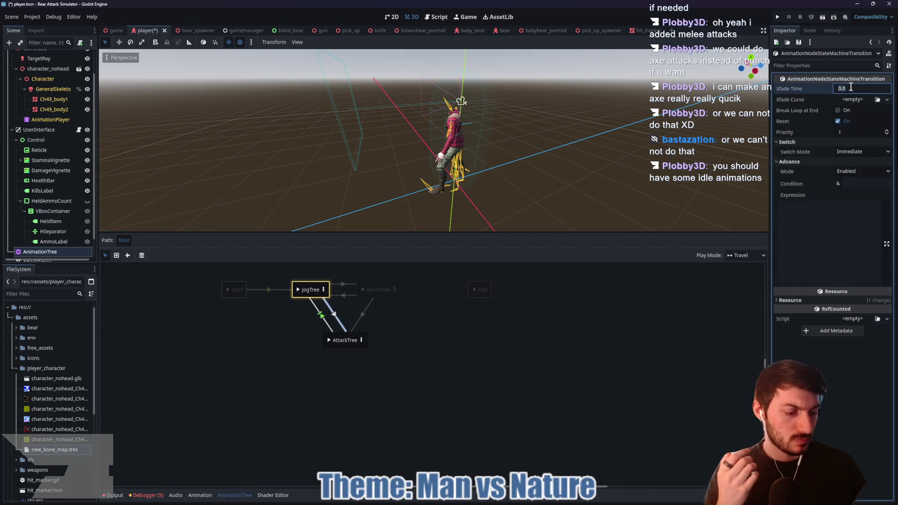
text(0.1)
key(Return)
click(313, 323)
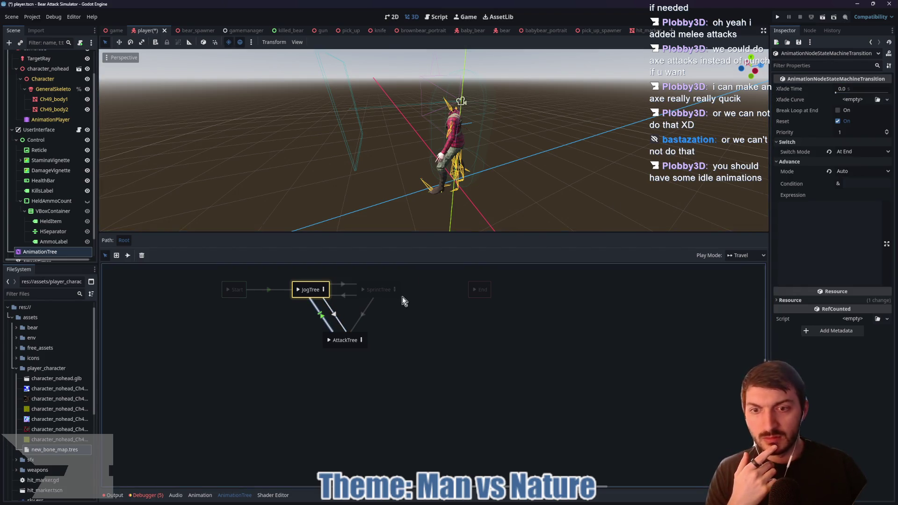
click(853, 88)
text(0.1)
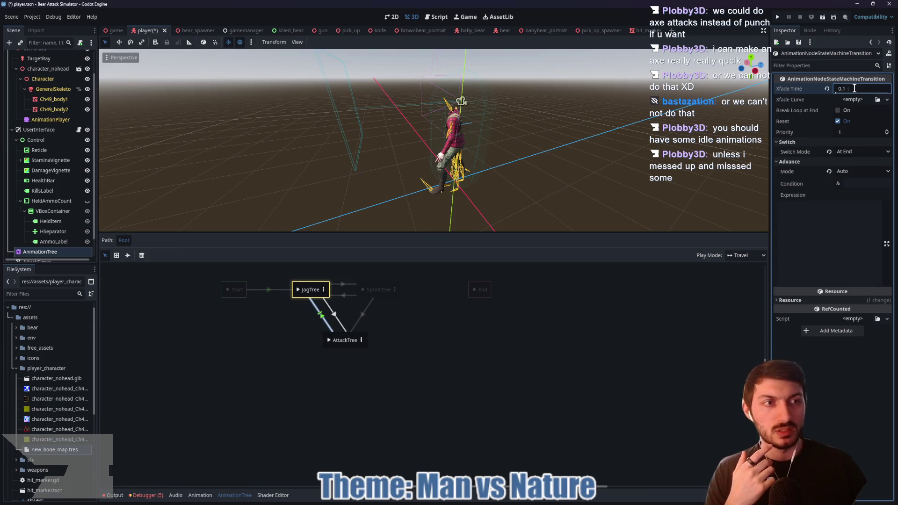
click(367, 307)
click(862, 89)
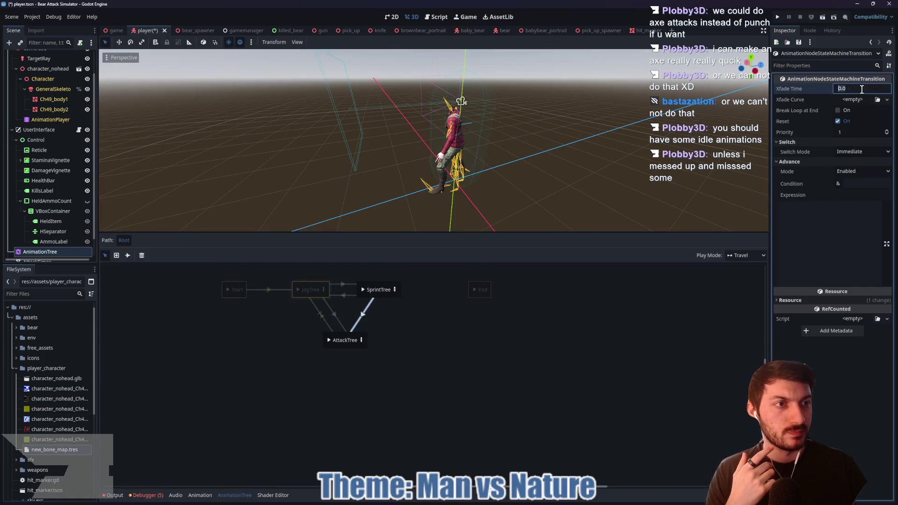
text(0.1)
key(Return)
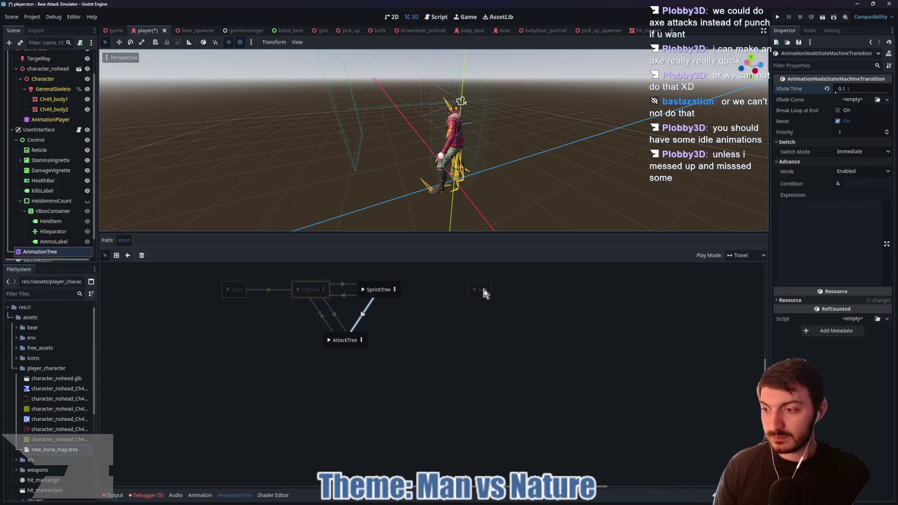
key(ctrl+s)
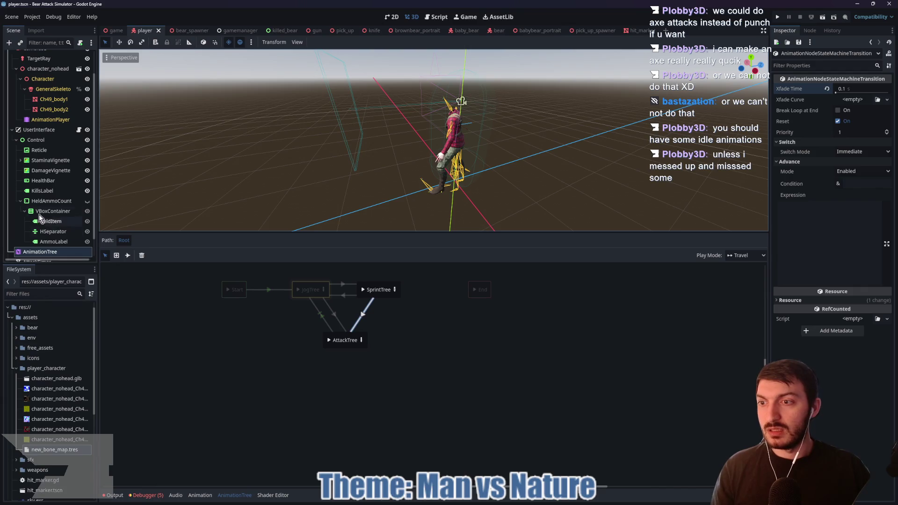
Load the melee_idle animation in the player's AnimationPlayer and preview it on the character.
click(52, 120)
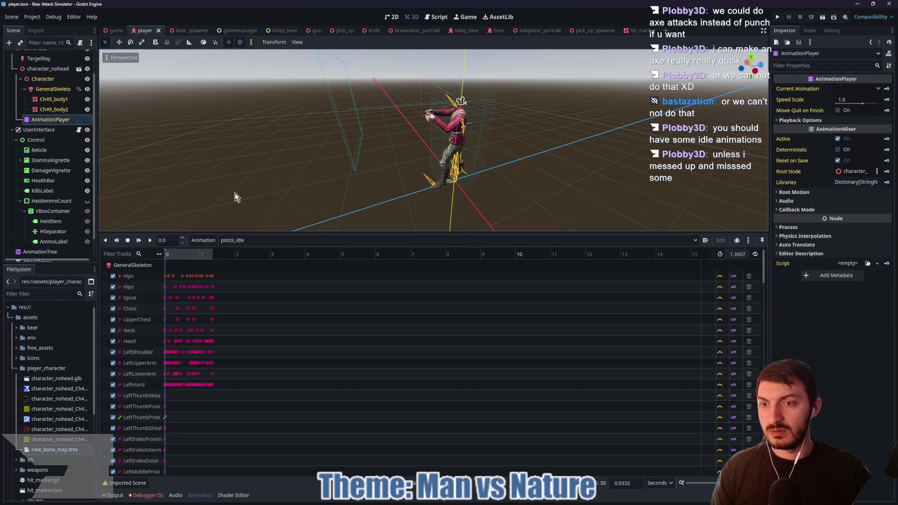
click(241, 236)
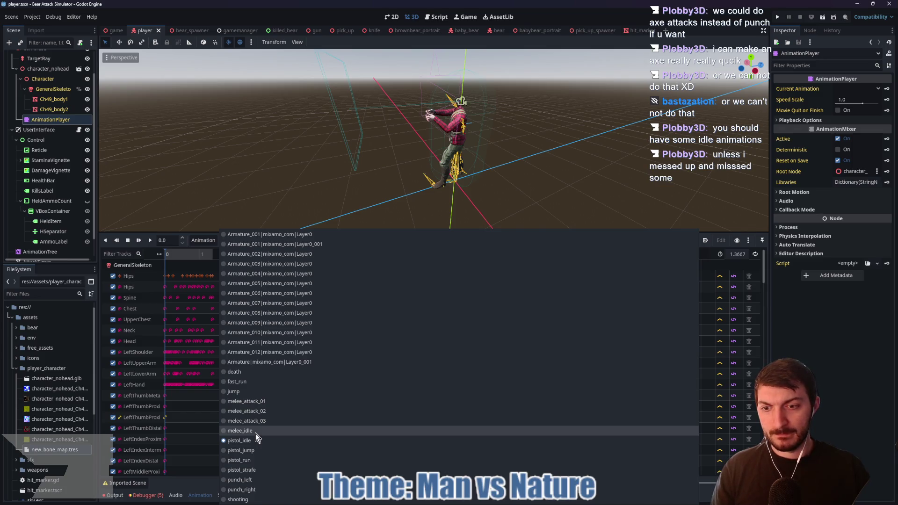
click(256, 433)
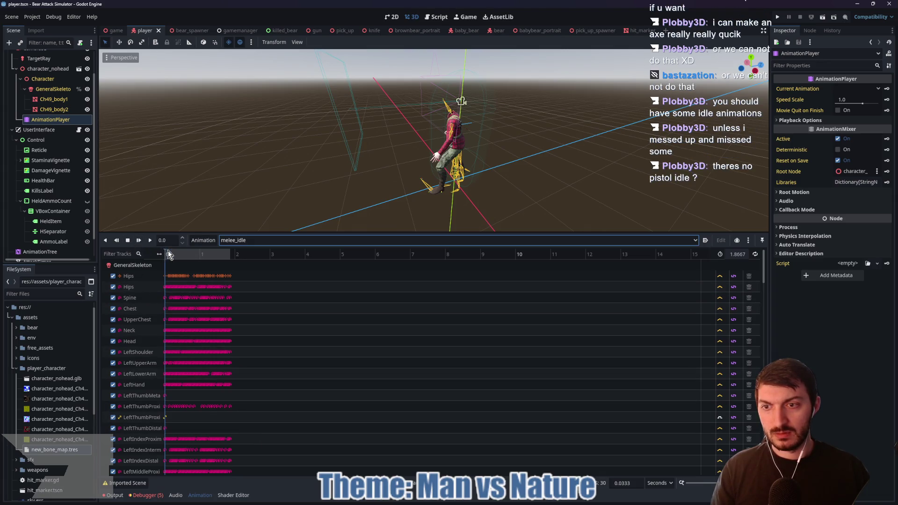
drag(168, 253, 258, 261)
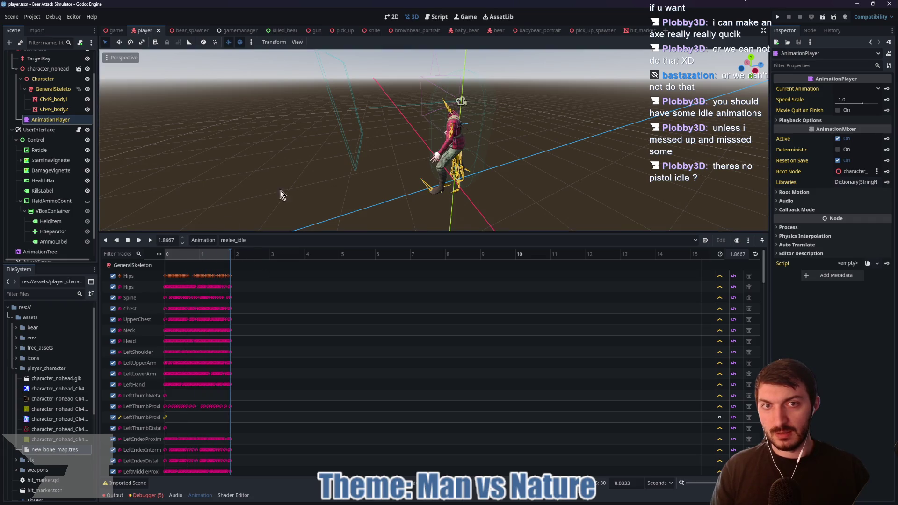
mouse_move(282, 195)
mouse_down()
mouse_move(434, 191)
mouse_move(448, 175)
mouse_move(425, 180)
mouse_up()
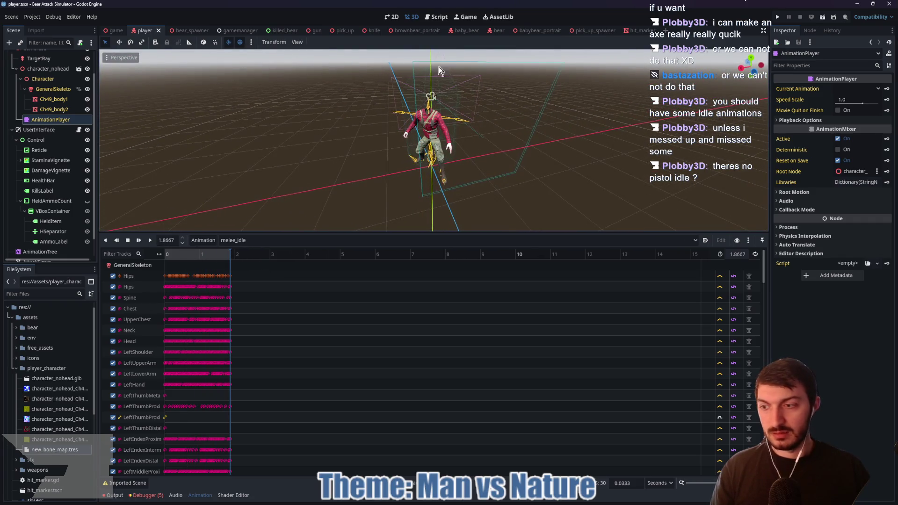
Preview the pistol_idle animation, stop the preview and bring up the game level scene.
click(248, 241)
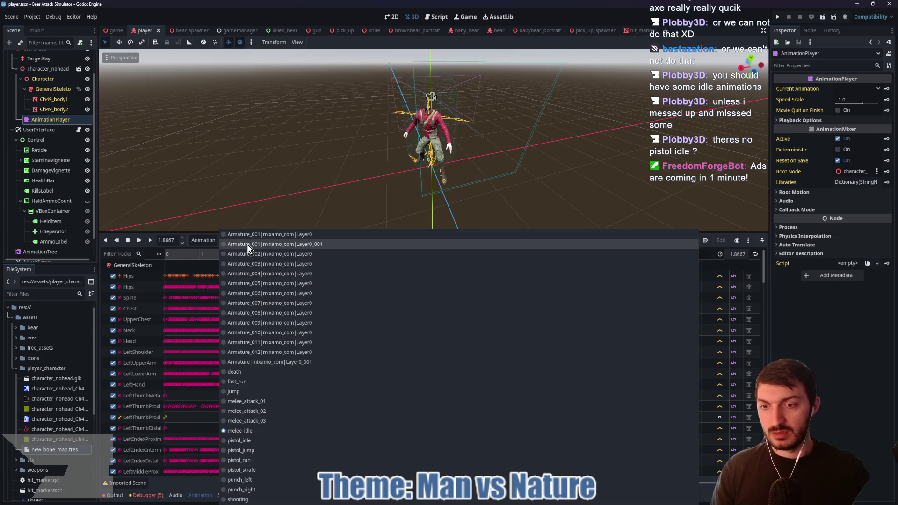
click(244, 441)
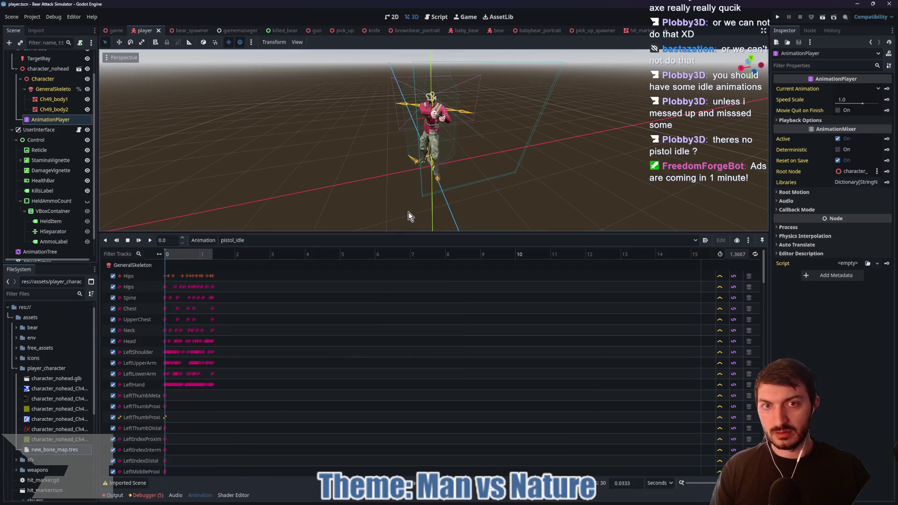
drag(497, 158, 377, 158)
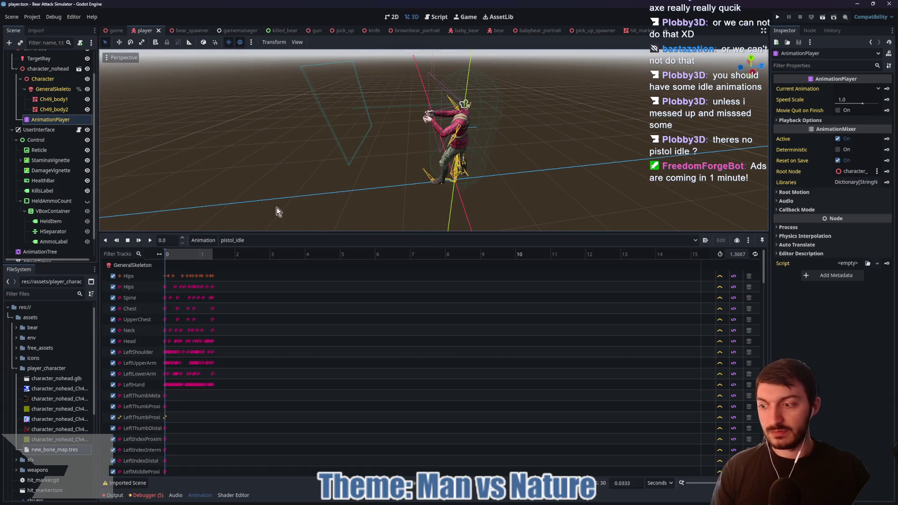
click(127, 240)
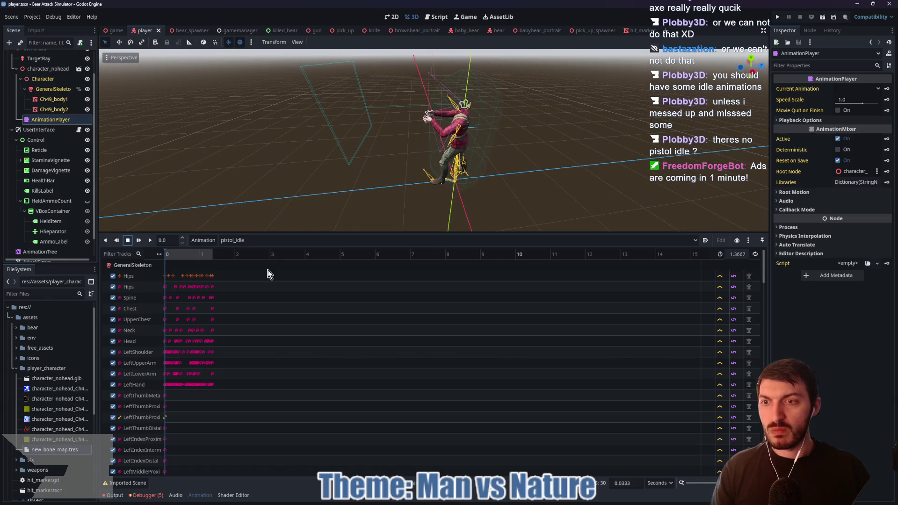
click(116, 31)
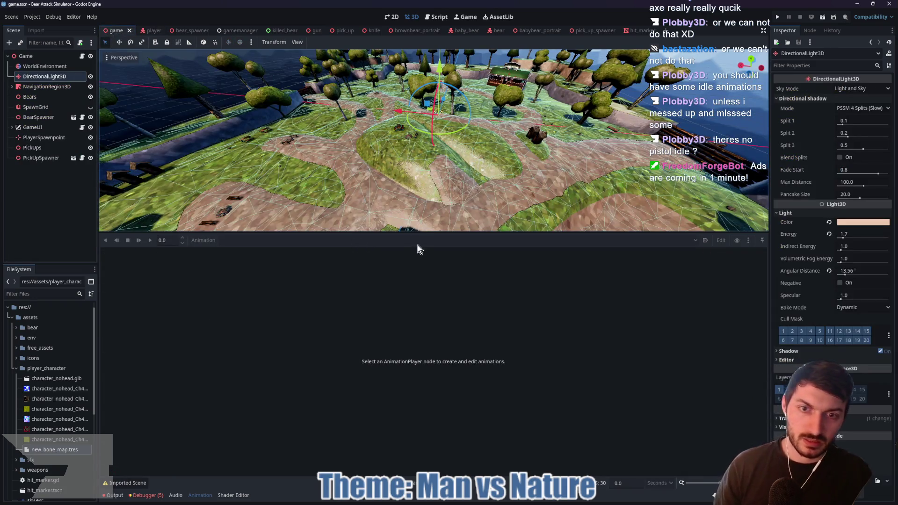
Run the game with F5, start a new game and punch bears along the dirt path.
drag(417, 232, 405, 406)
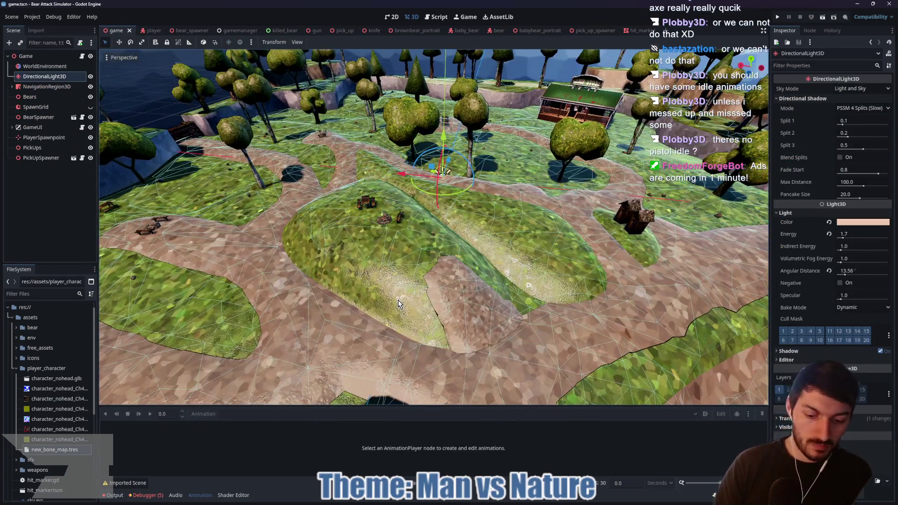
key(F5)
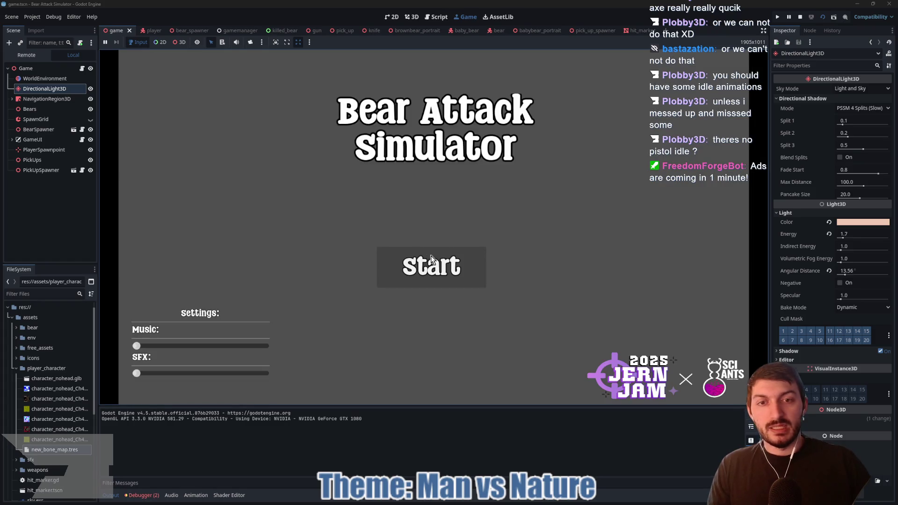
click(419, 279)
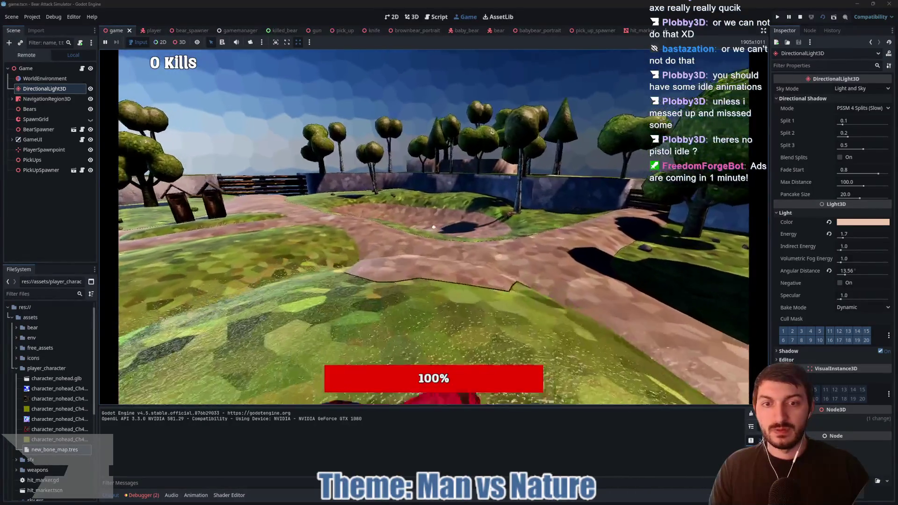
key(w)
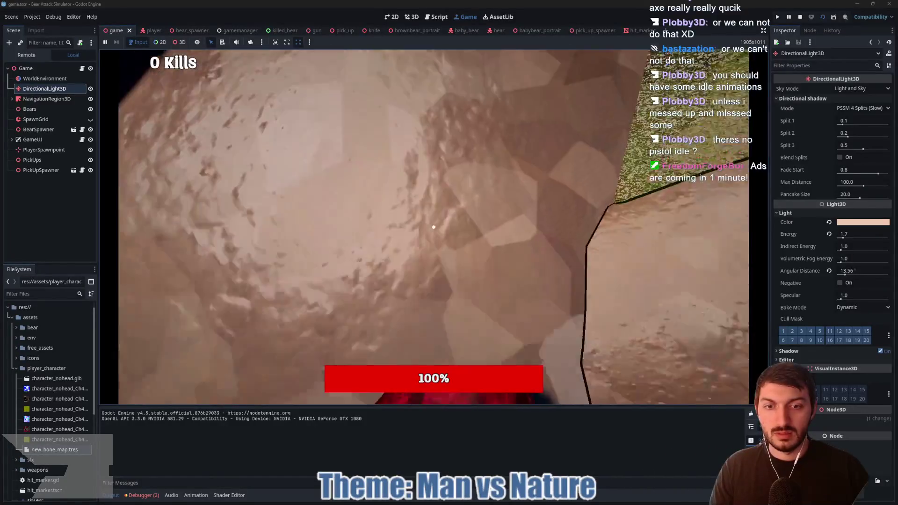
key(w)
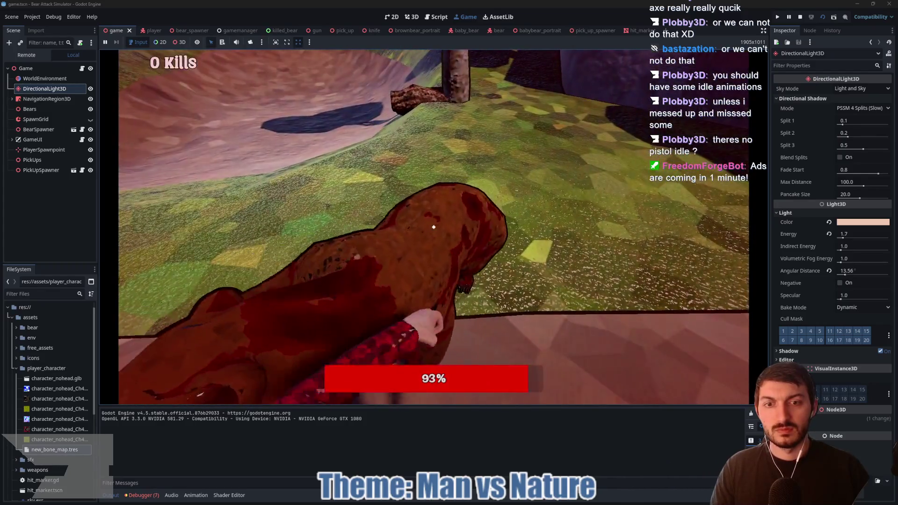
click(434, 226)
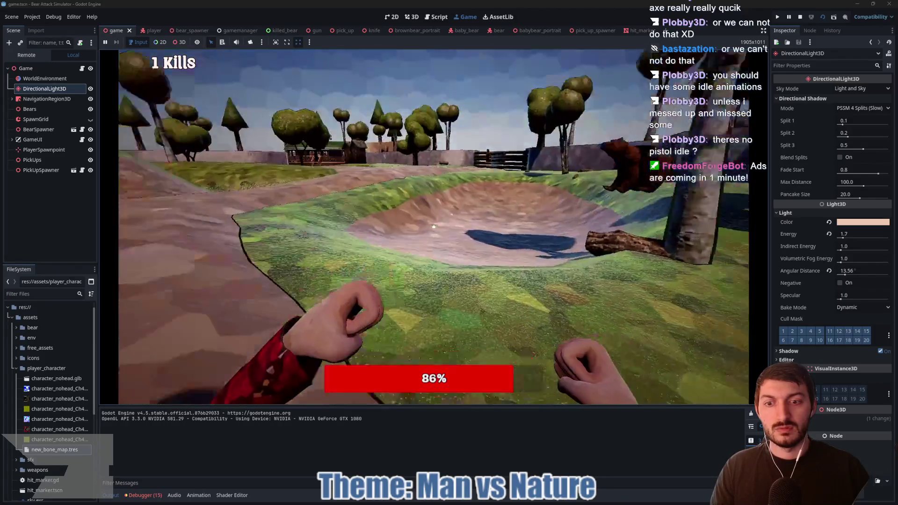
click(433, 227)
click(434, 227)
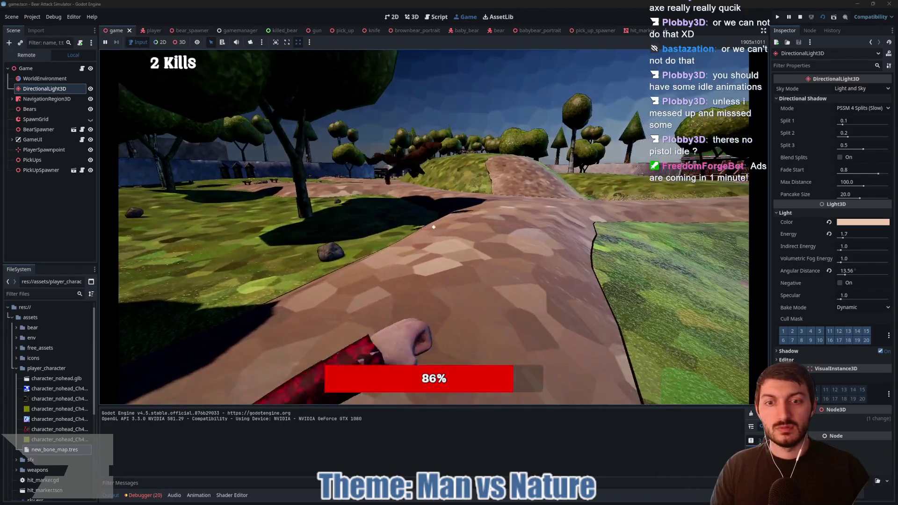
Pick up the pistol by the campfire, stop the game after the line 140 crash, and reopen the player scene.
key(w)
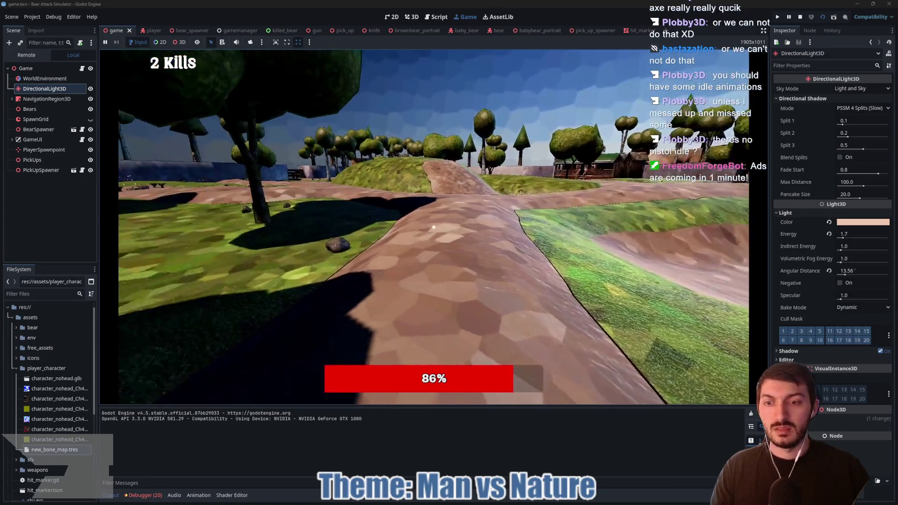
click(433, 227)
key(w)
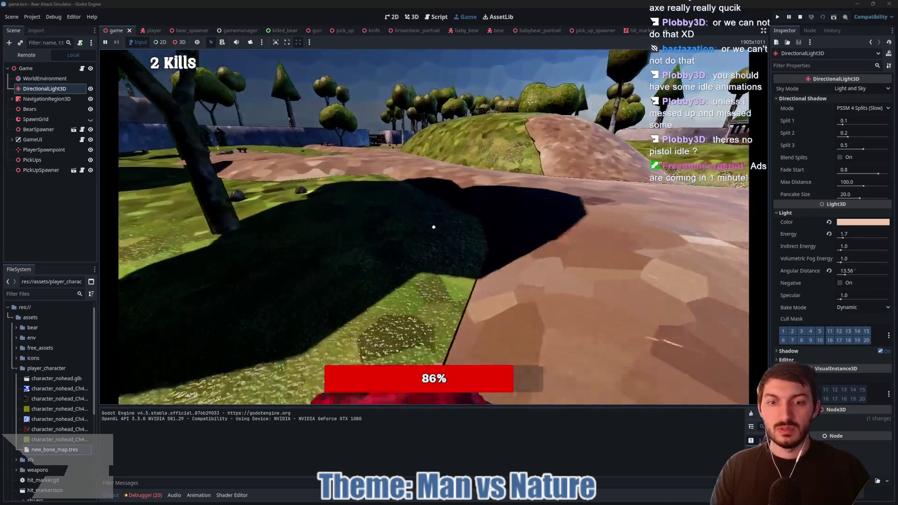
key(w)
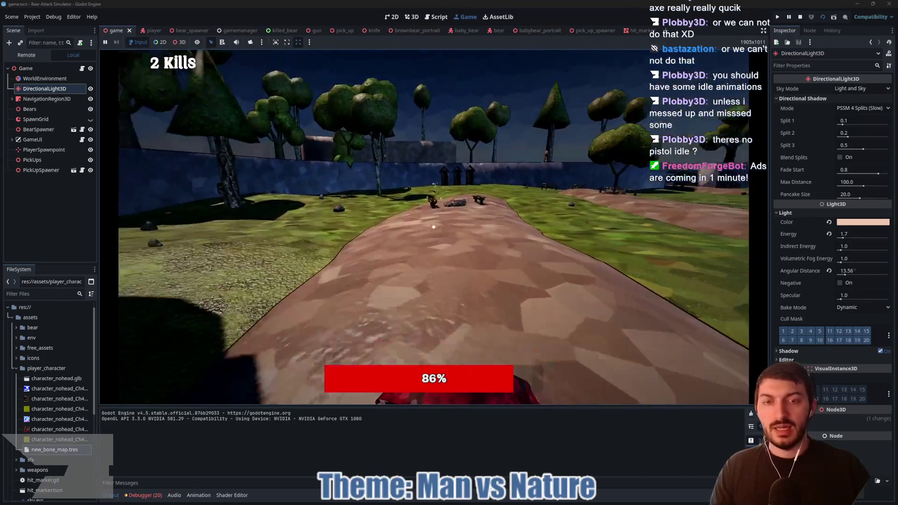
key(e)
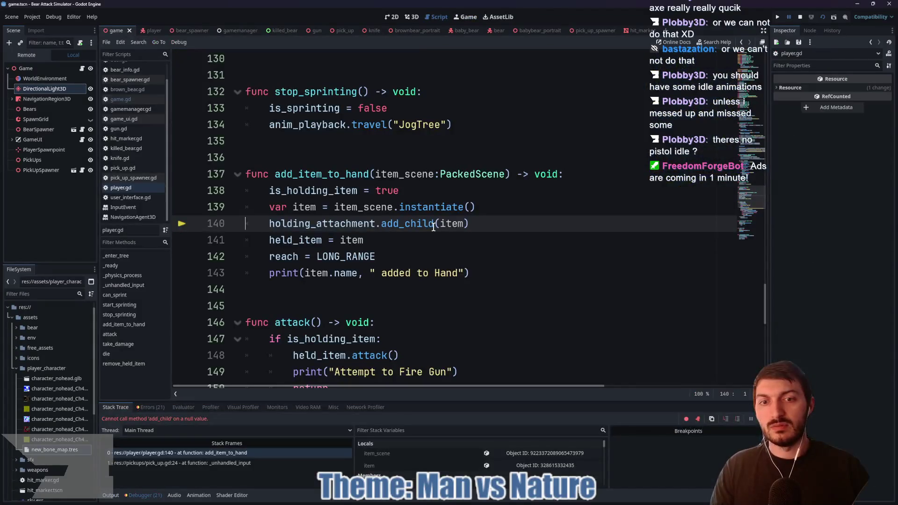
click(795, 17)
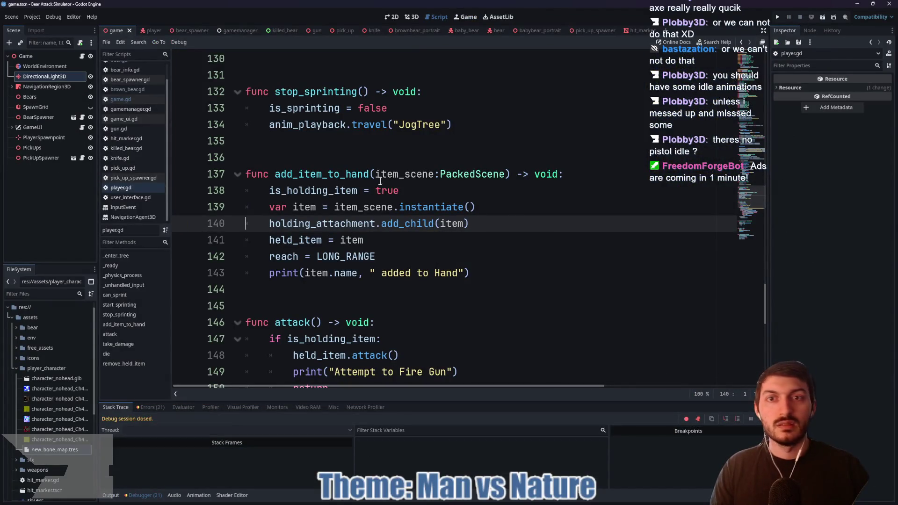
click(150, 31)
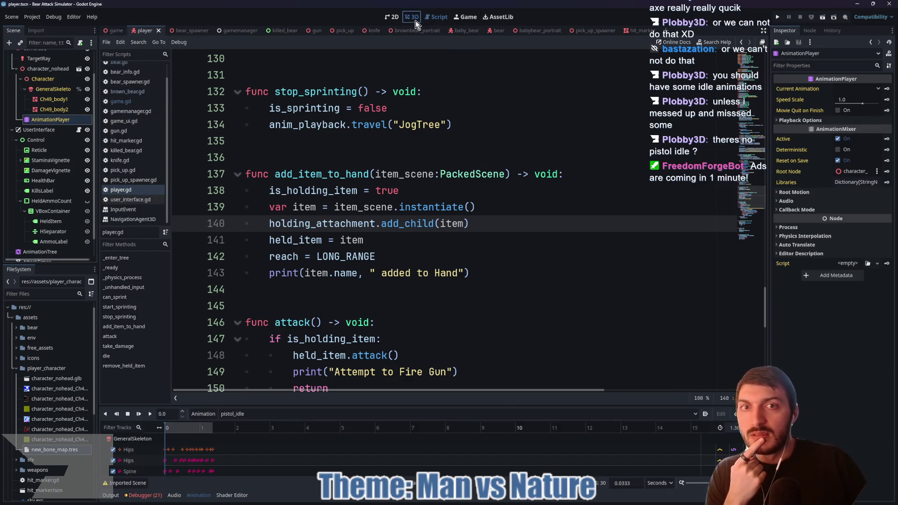
In the 3D view, select and play the melee_attack_01 animation.
click(415, 19)
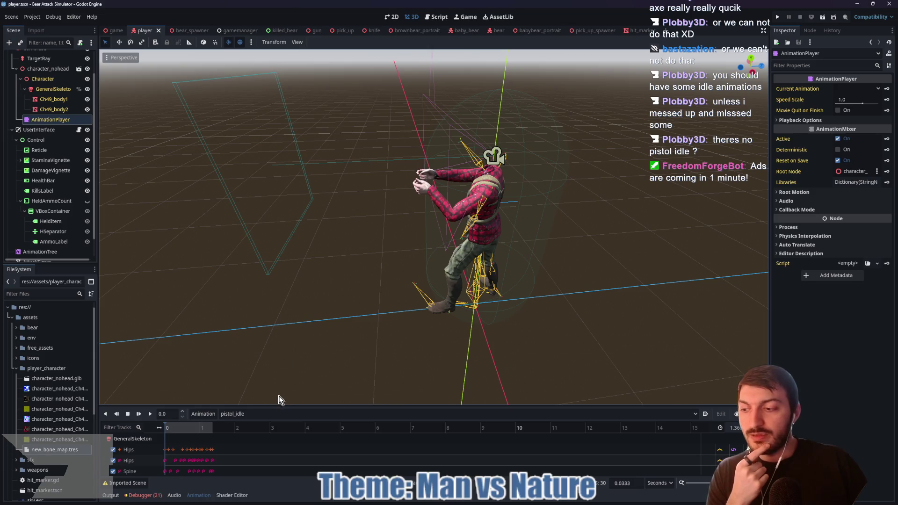
click(234, 414)
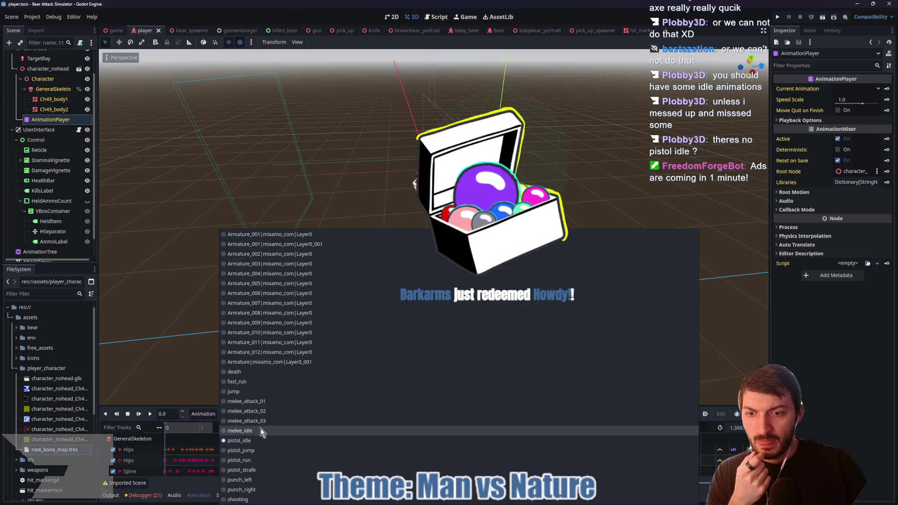
click(258, 404)
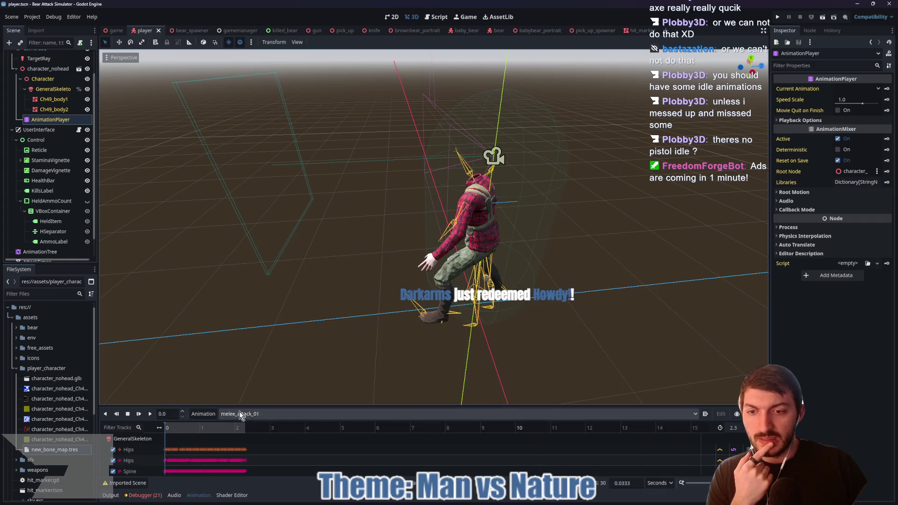
click(150, 414)
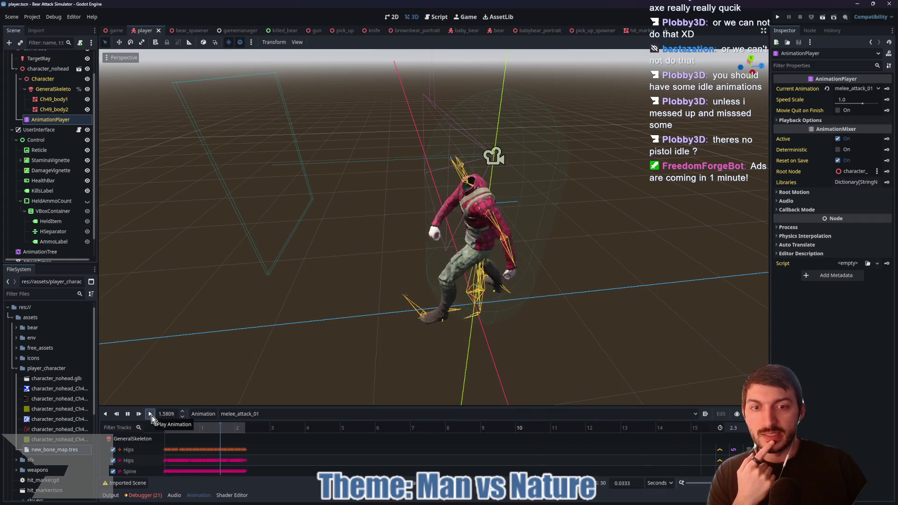
Play the melee_attack_02 animation, browse the remaining animations, then select the AnimationTree.
click(237, 415)
click(262, 420)
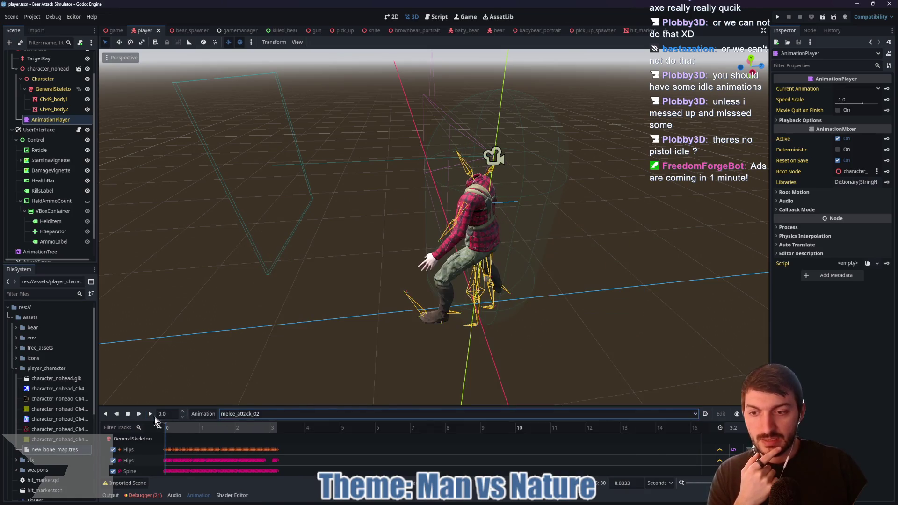
click(150, 414)
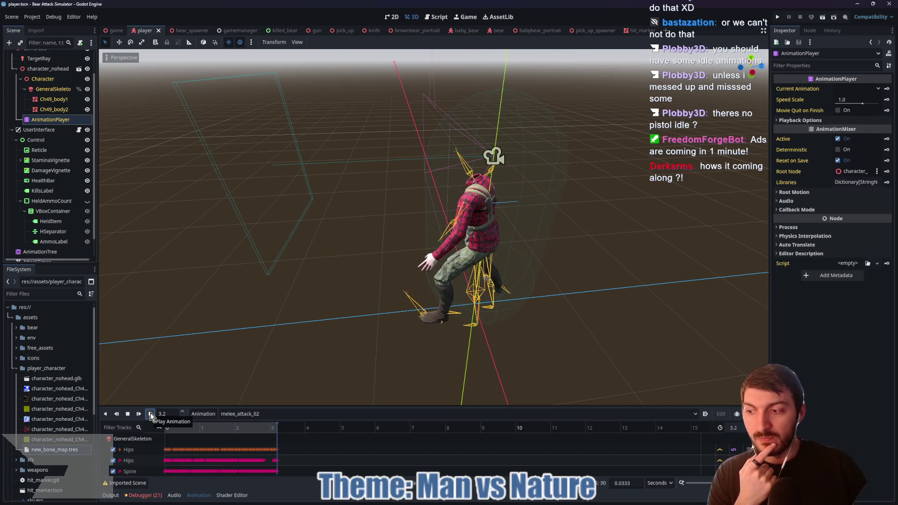
click(240, 413)
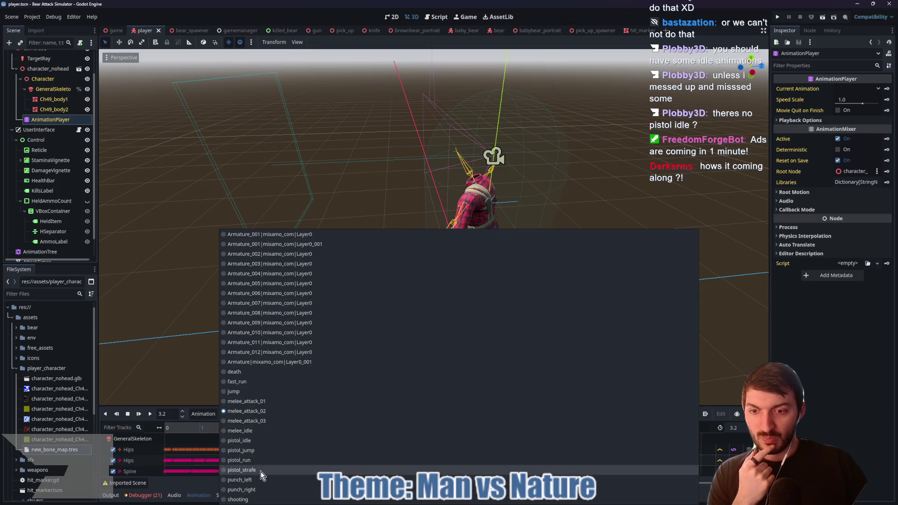
click(199, 411)
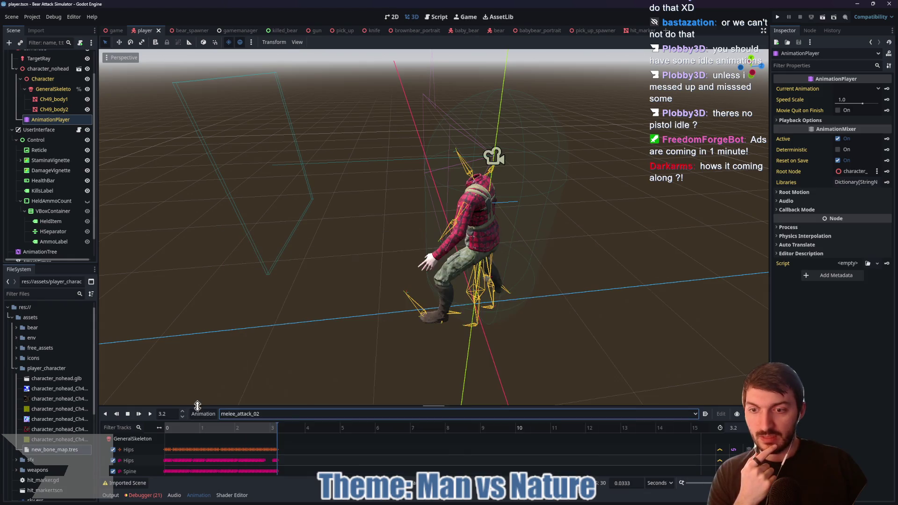
click(54, 252)
Enlarge the AnimationTree panel, enter JogTree, open the Movement blend space and select its melee_idle point at 0.0.
drag(325, 365, 325, 187)
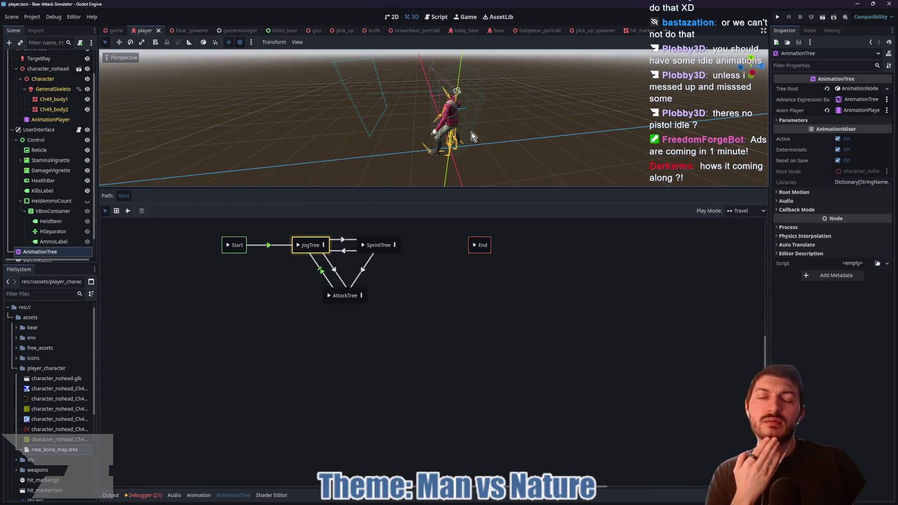
mouse_move(471, 136)
mouse_down()
mouse_move(527, 136)
mouse_move(499, 127)
mouse_up()
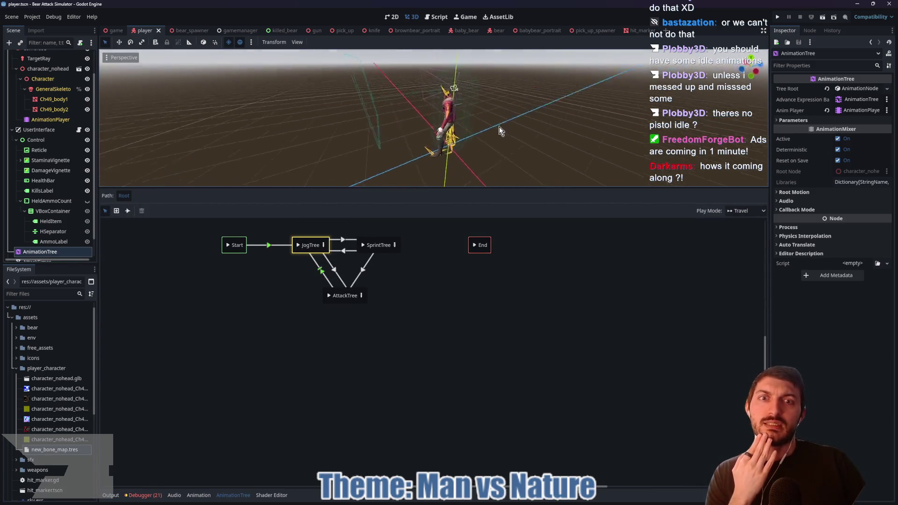
click(323, 246)
click(209, 281)
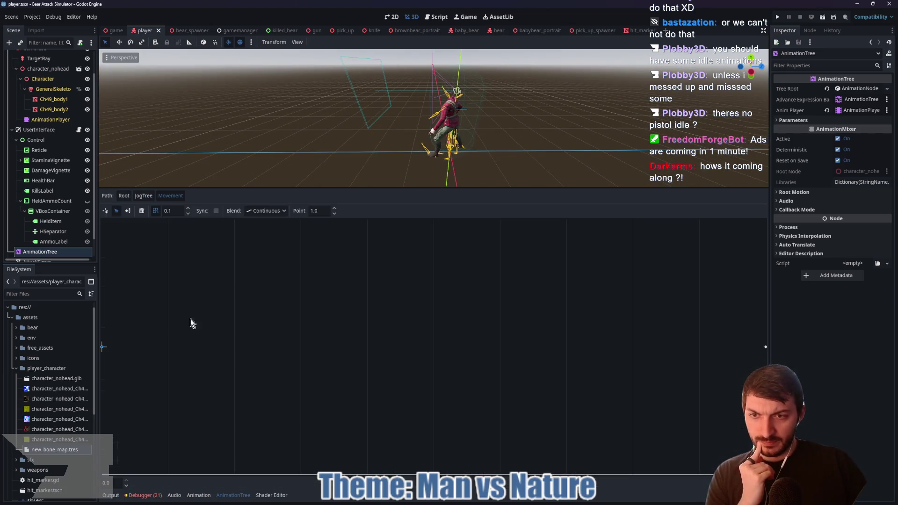
click(116, 211)
click(102, 347)
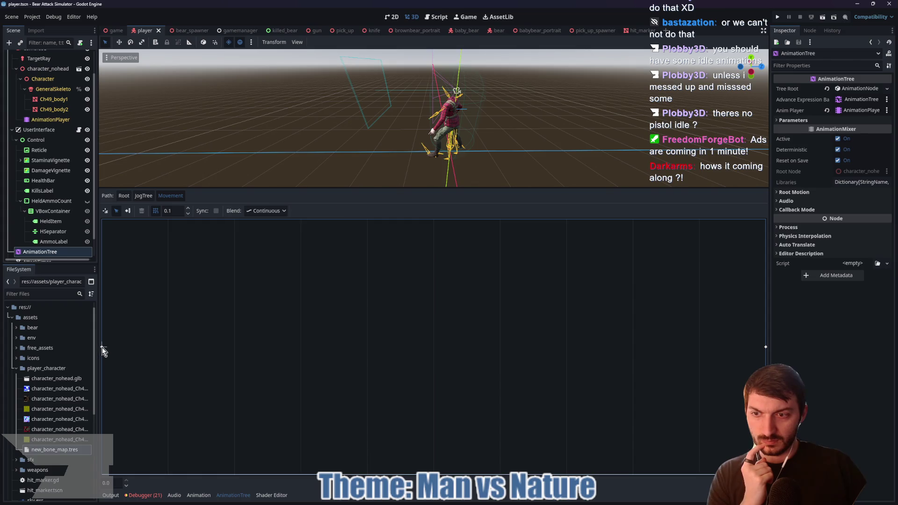
click(102, 347)
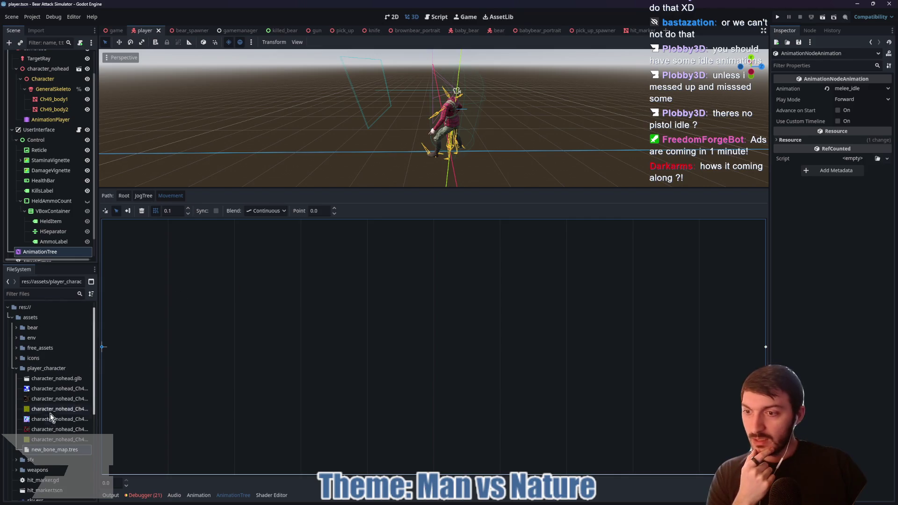
Show game.gd in the script editor and select the "No such input: 'punch_left, punch_right'" error.
double_click(54, 380)
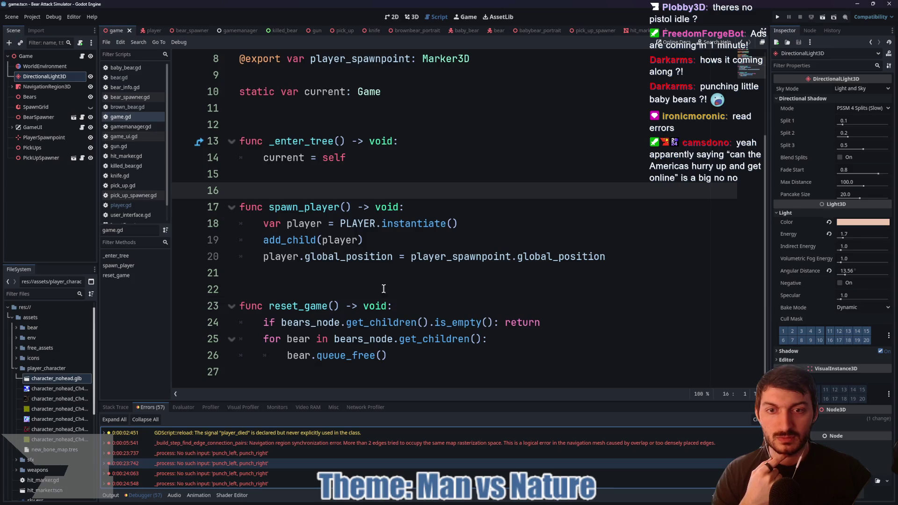
click(383, 288)
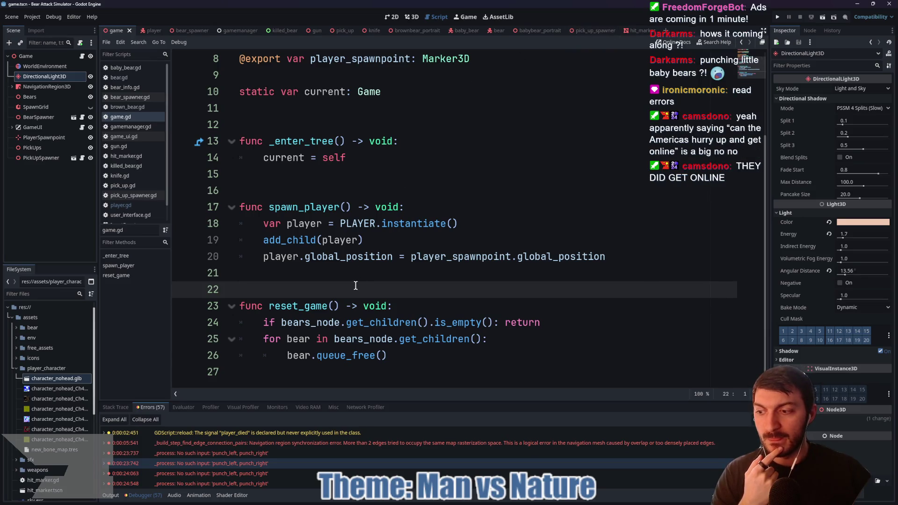
click(260, 456)
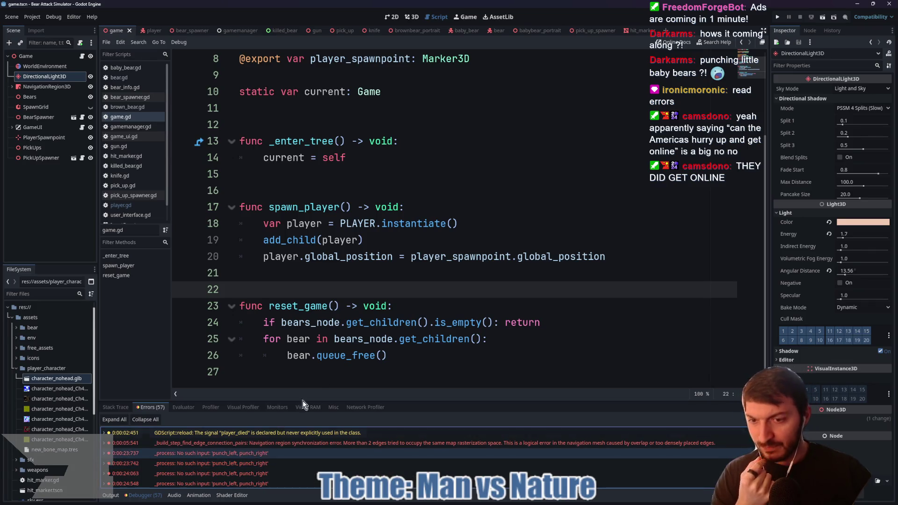
scroll(390, 332, up, 3)
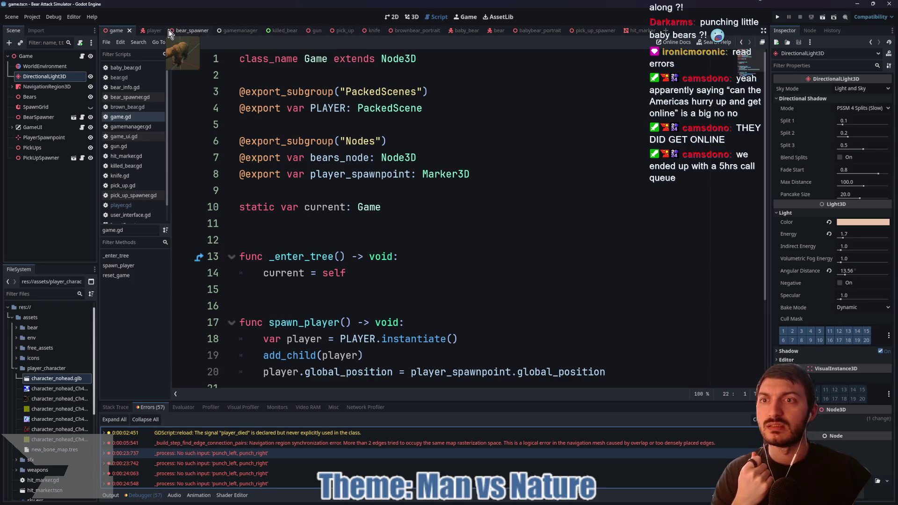
In player.gd, inspect the wrapi(punch_idx+1,0, 1) expression on line 152.
click(147, 29)
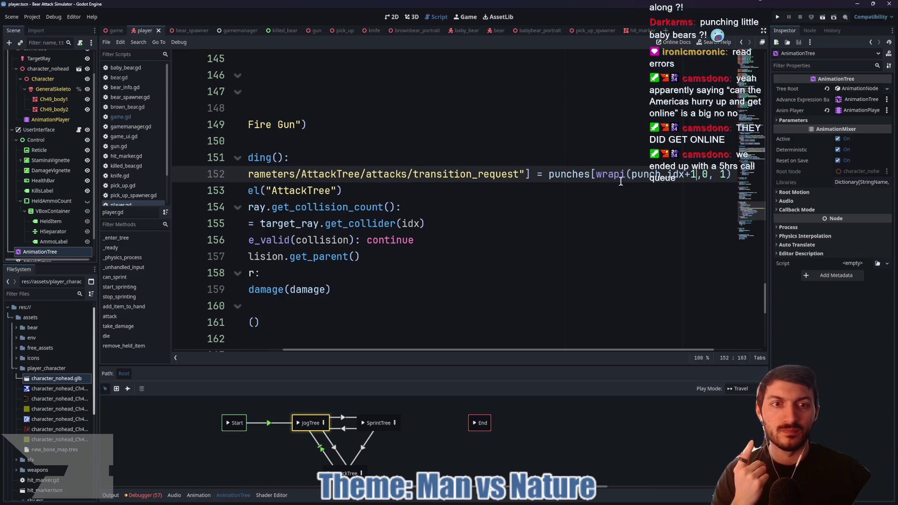
scroll(513, 349, right, 3)
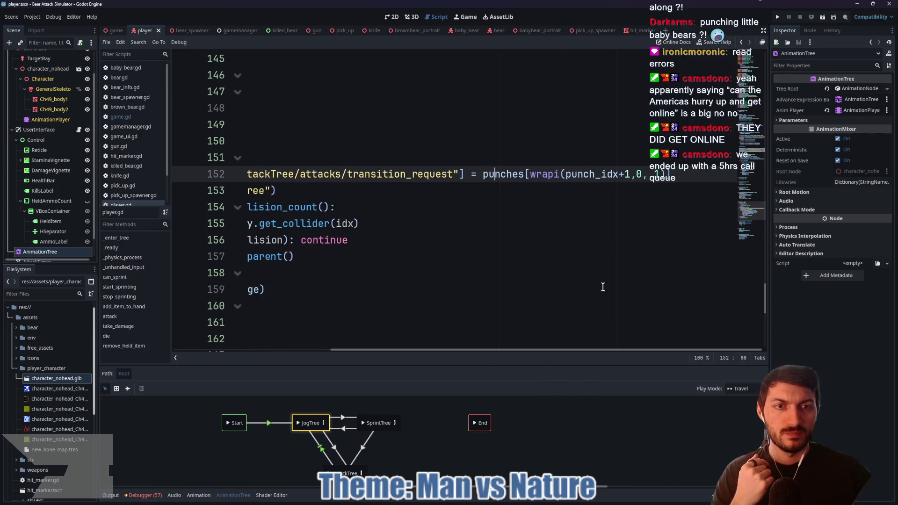
click(565, 174)
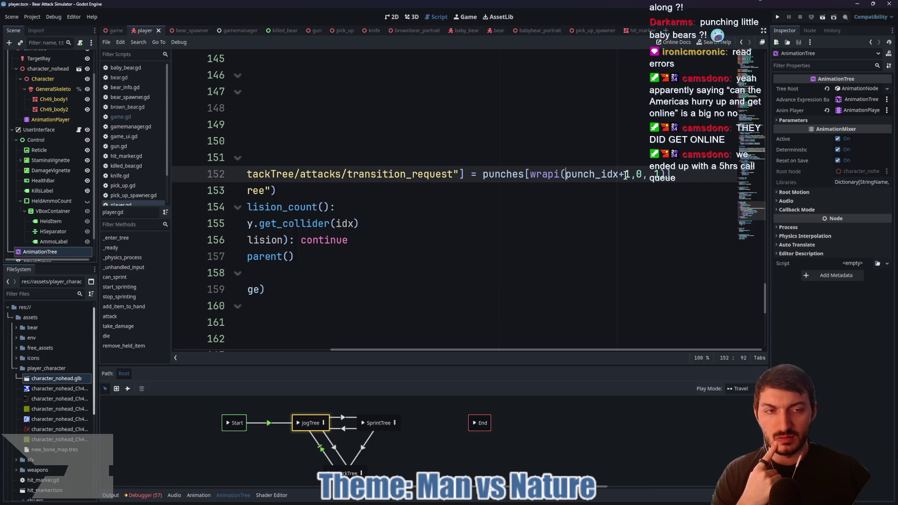
mouse_move(612, 178)
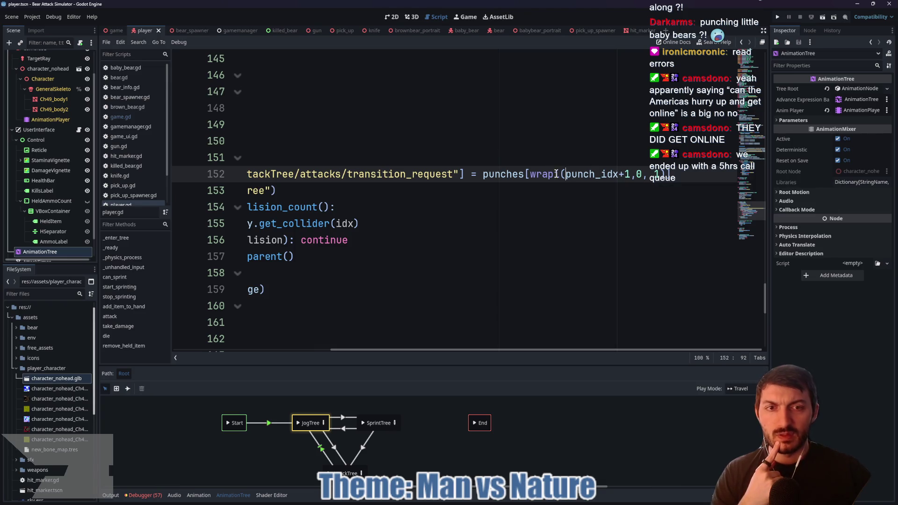
drag(528, 174, 662, 174)
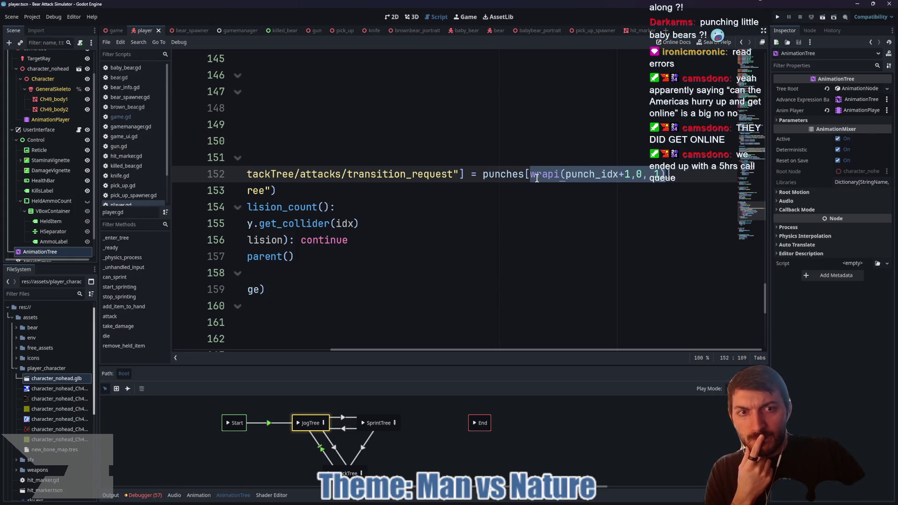
mouse_move(533, 175)
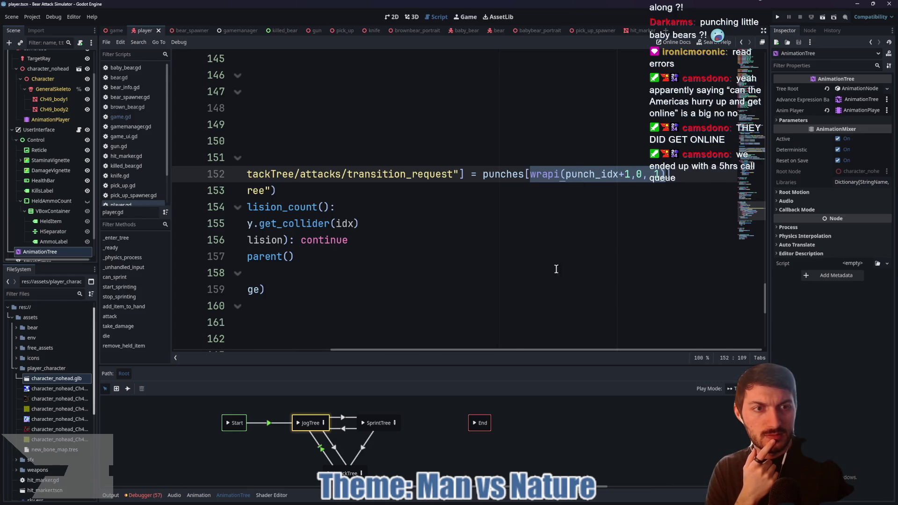
Quote the names on line 46 so the punches array reads ["punch_left", "punch_right"], then return to the game scene.
drag(512, 353, 360, 355)
scroll(396, 265, up, 5)
scroll(396, 265, up, 20)
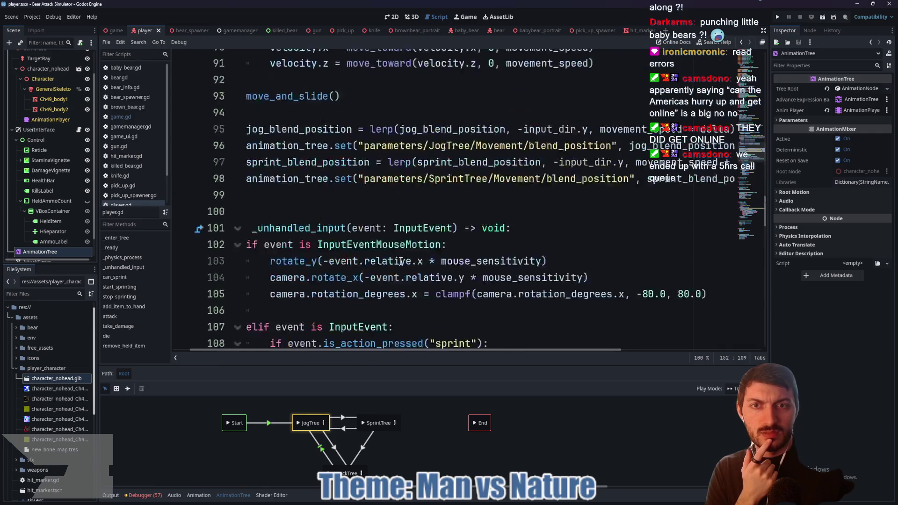
scroll(441, 229, up, 1)
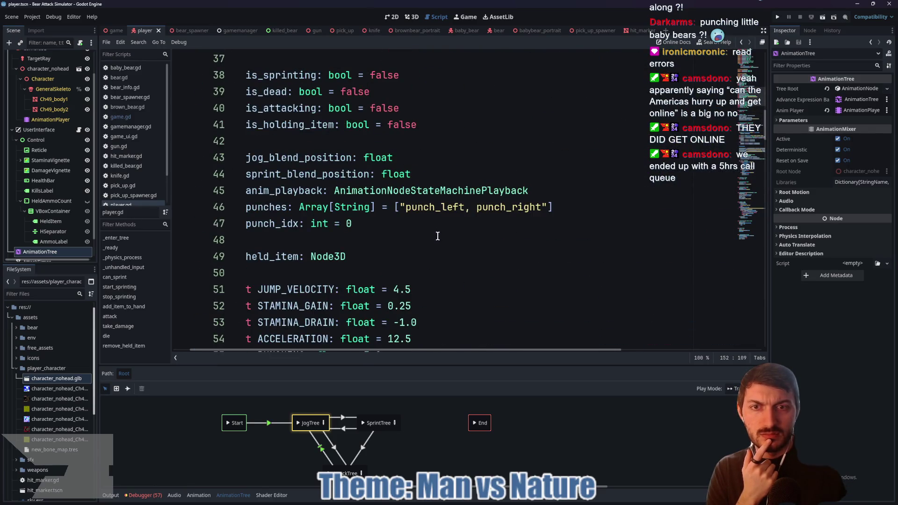
scroll(452, 246, down, 7)
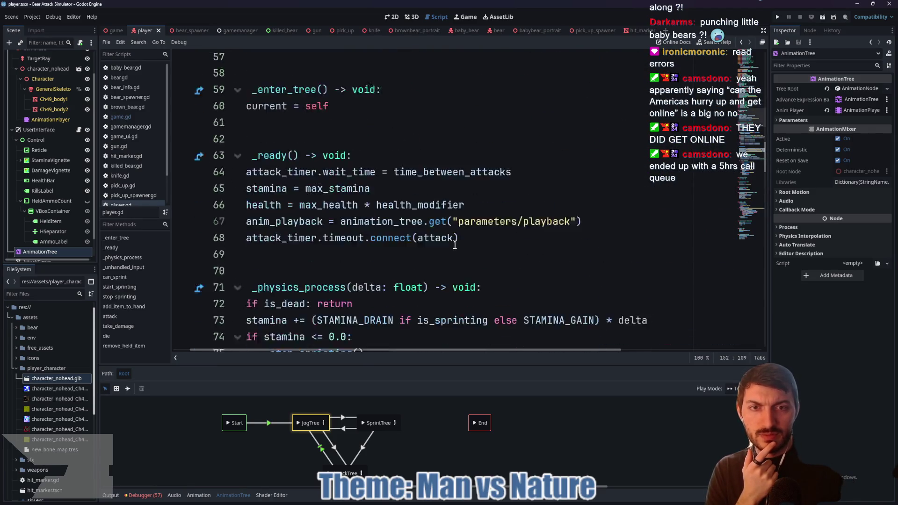
scroll(456, 233, up, 6)
click(465, 157)
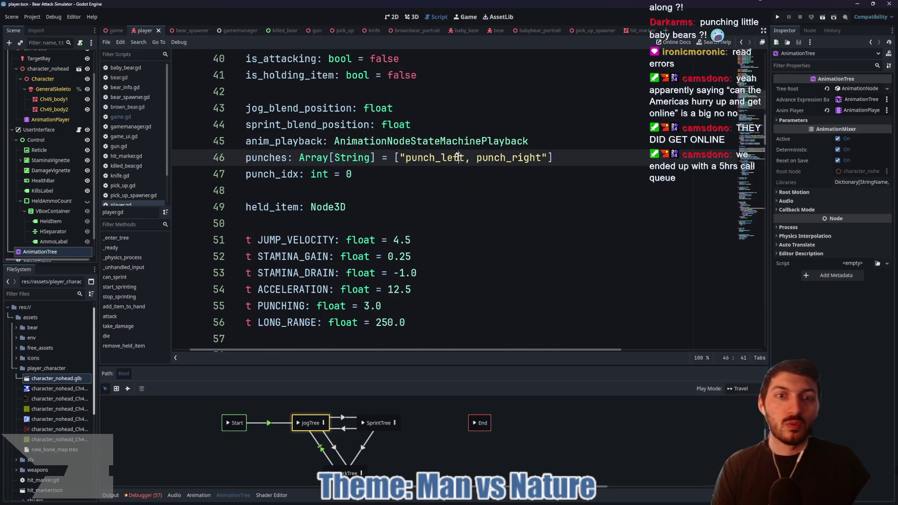
text(")
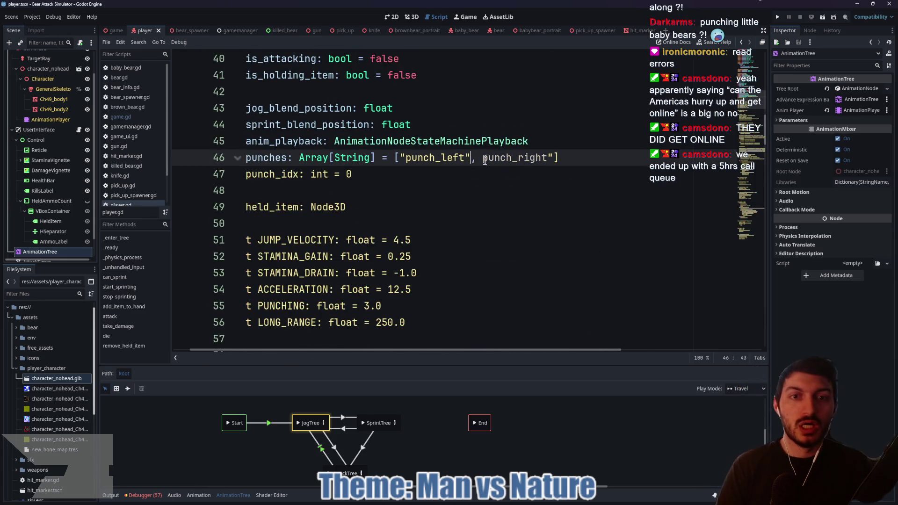
click(483, 158)
text(")
click(492, 185)
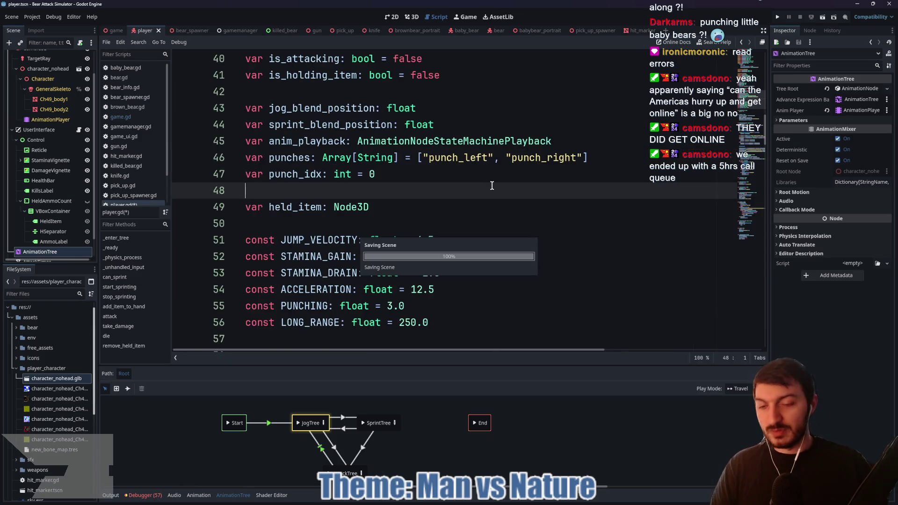
scroll(492, 236, down, 3)
scroll(492, 236, down, 1)
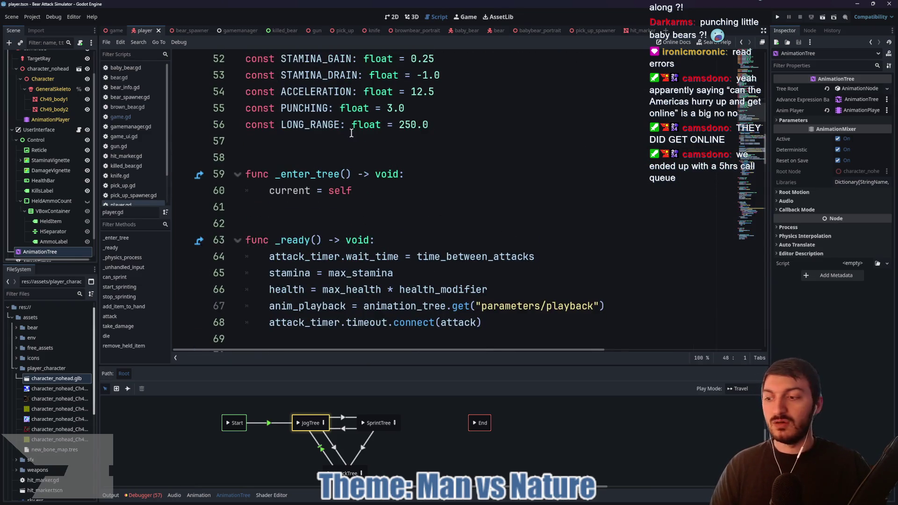
click(113, 31)
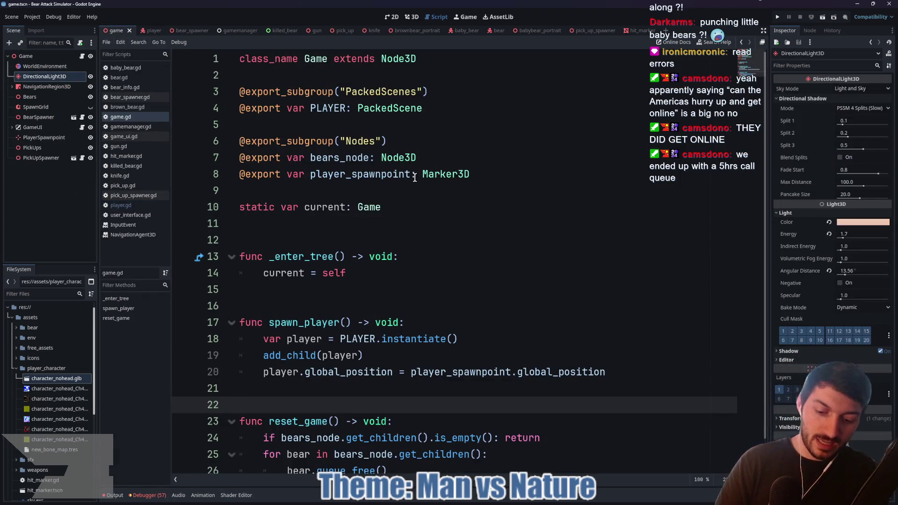
Run the game with F5, start a new game, walk along the path and punch a bear to kill it.
key(F5)
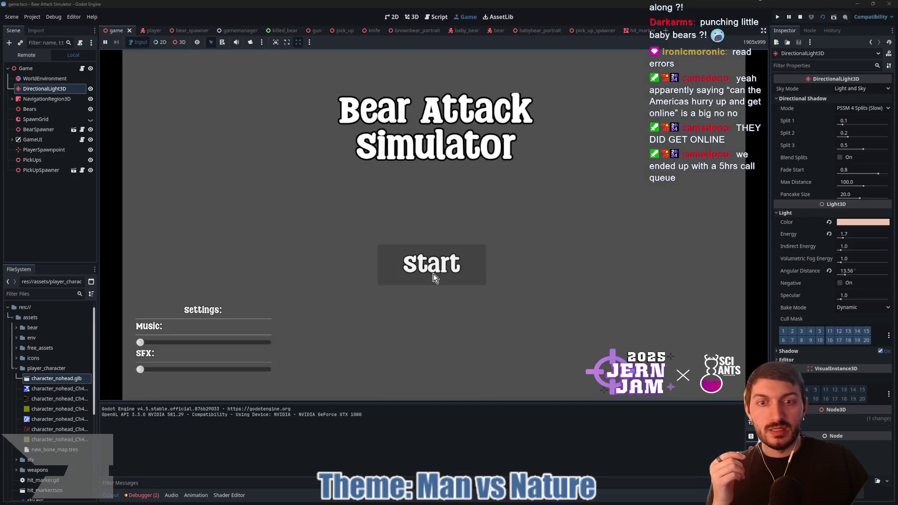
click(433, 275)
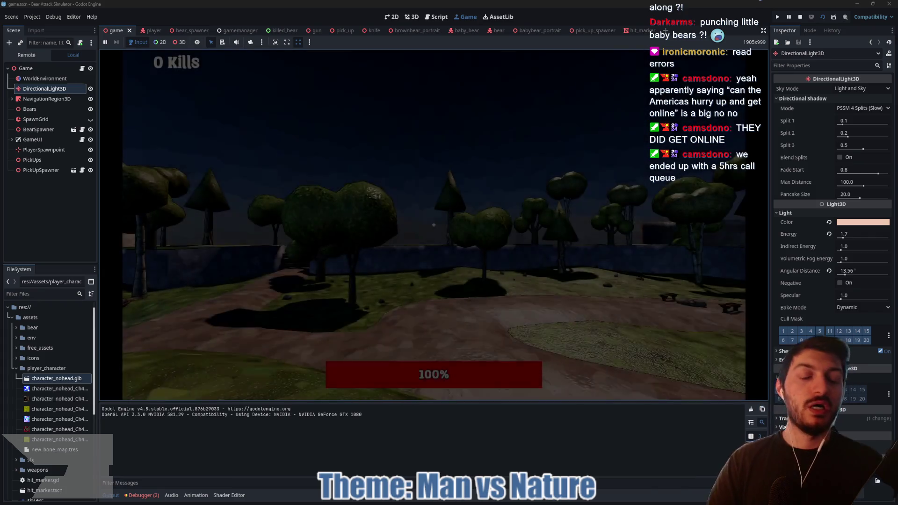
key(w)
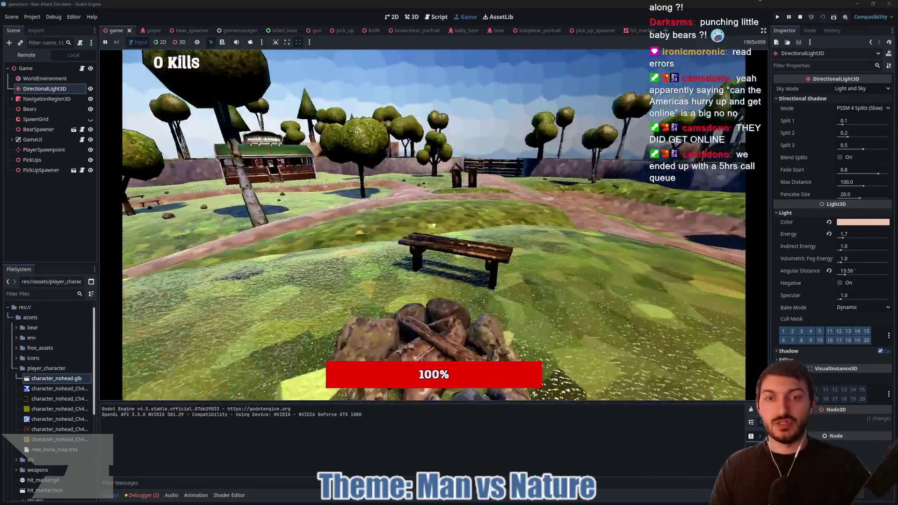
key(w)
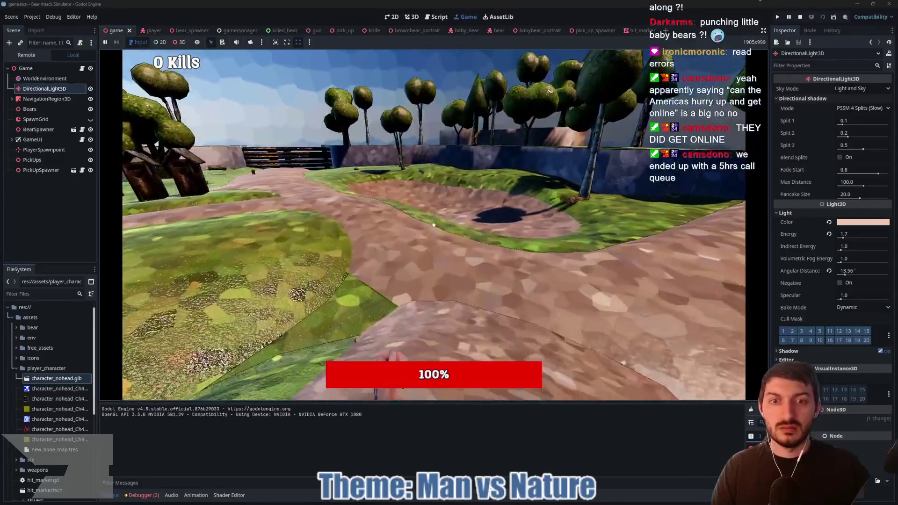
key(w)
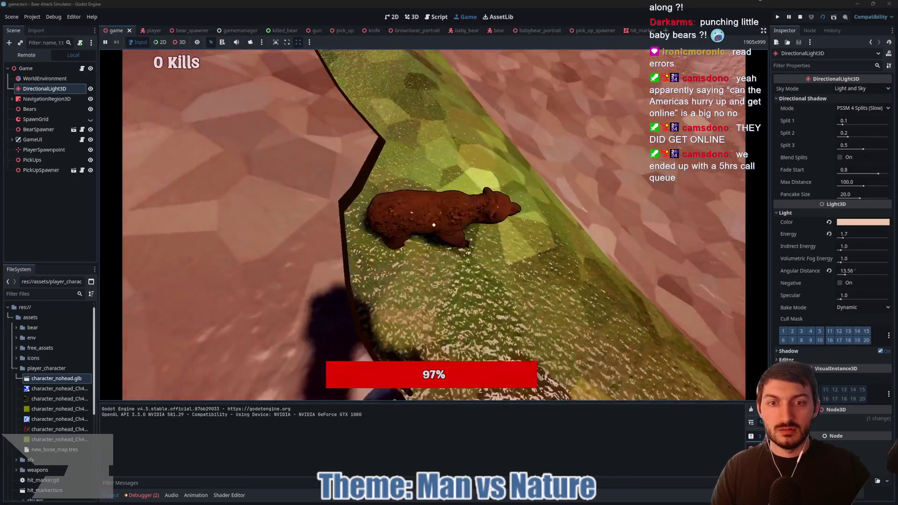
click(434, 225)
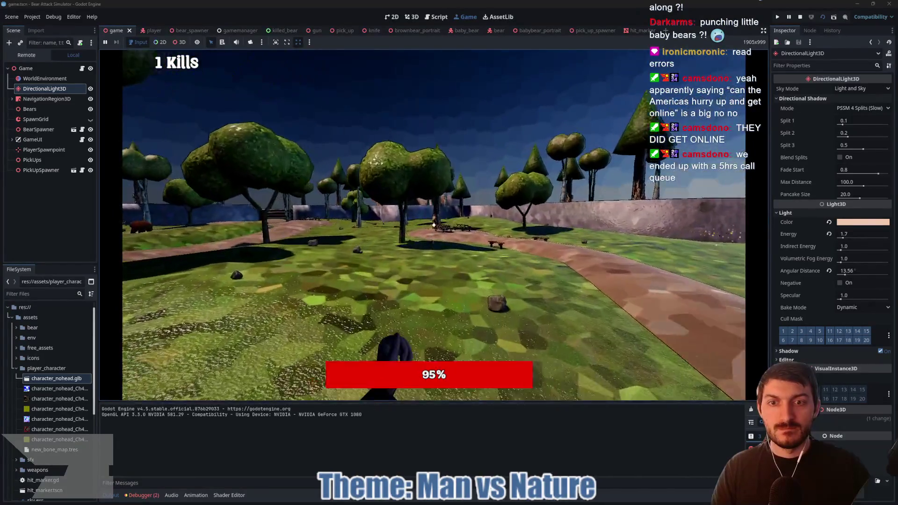
key(w)
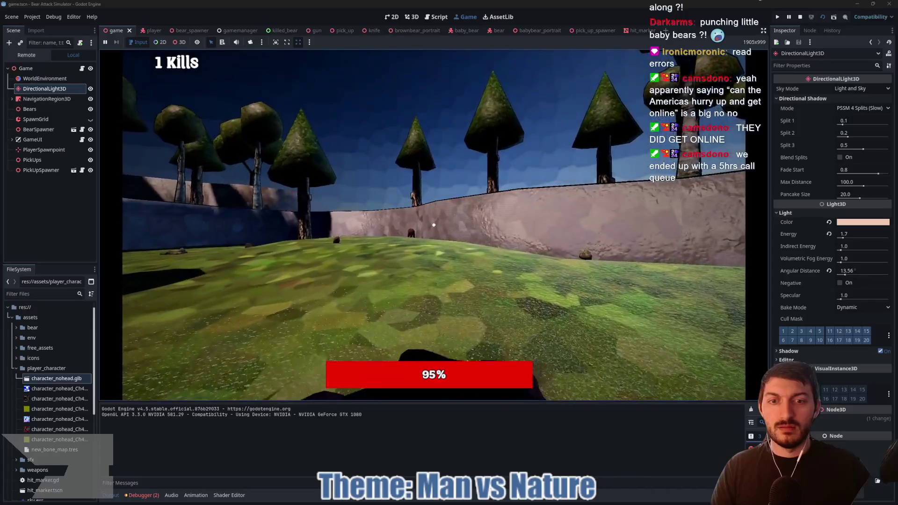
key(w)
Head toward the benches and keep fighting the attacking bear, reaching 2 kills.
key(w)
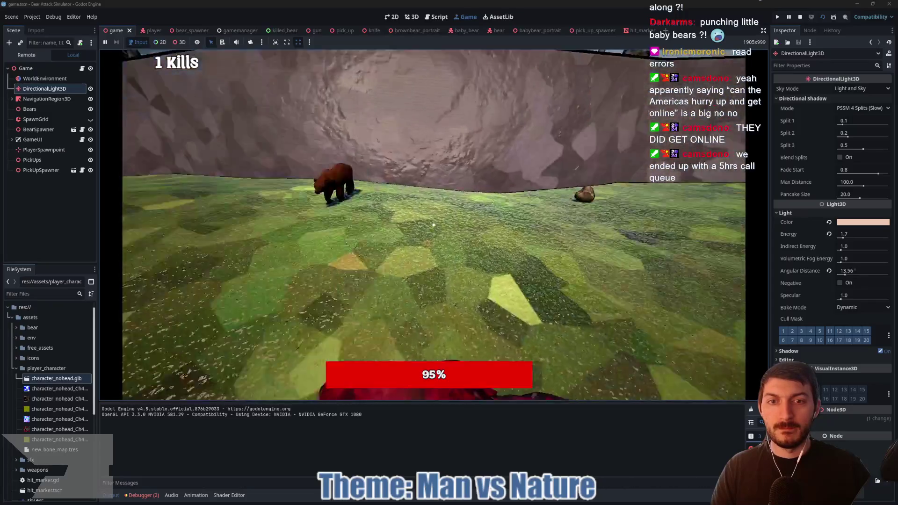
click(434, 225)
key(w)
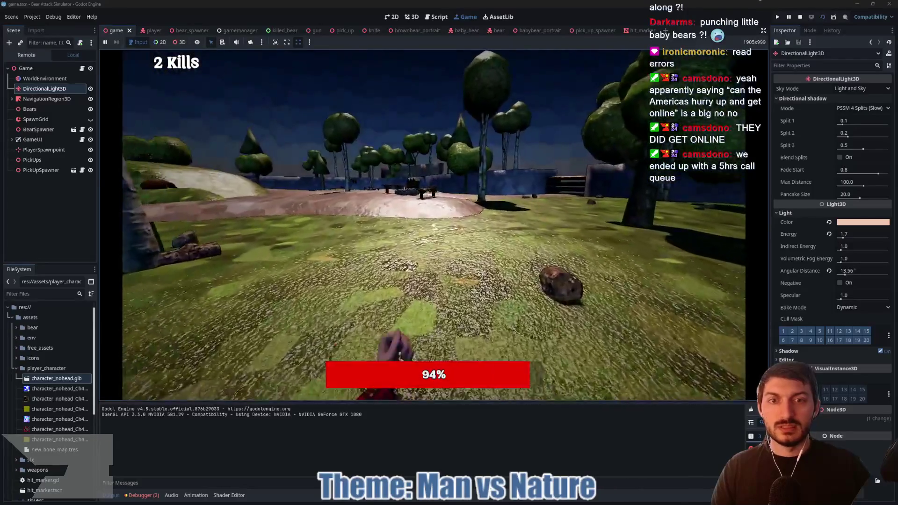
key(w)
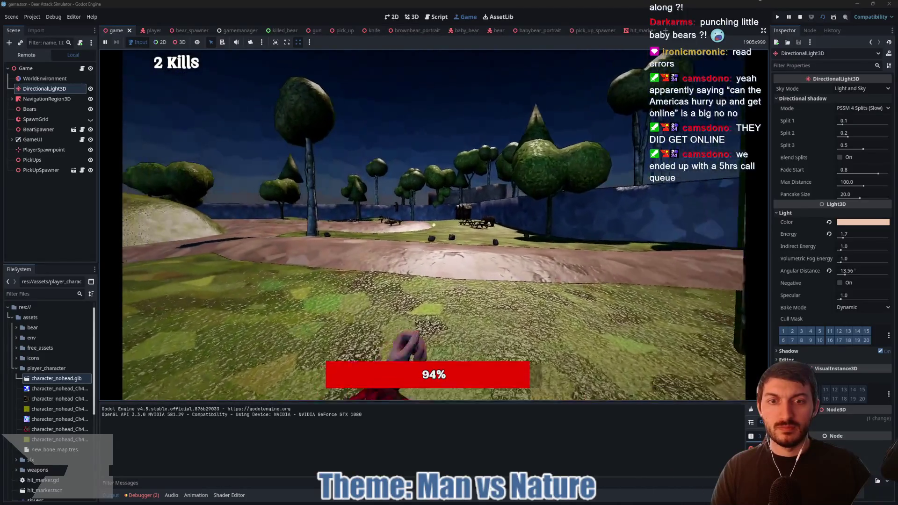
key(w)
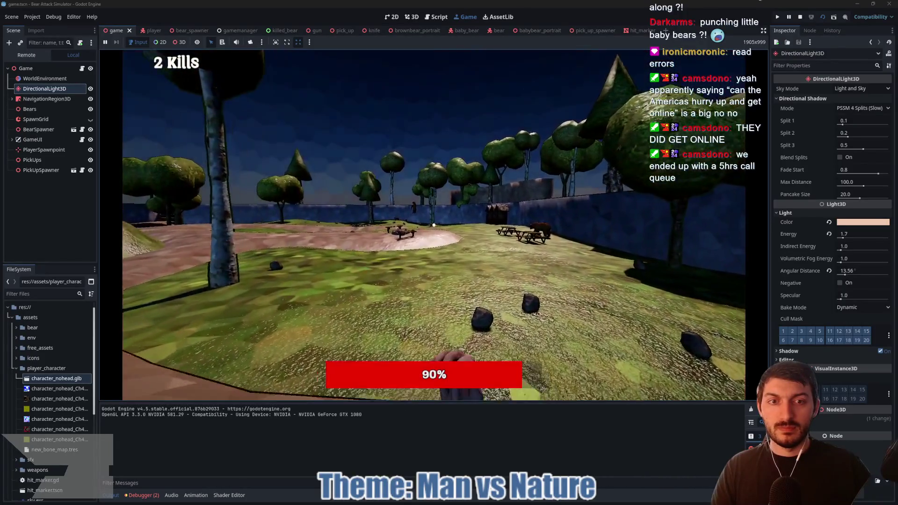
key(w)
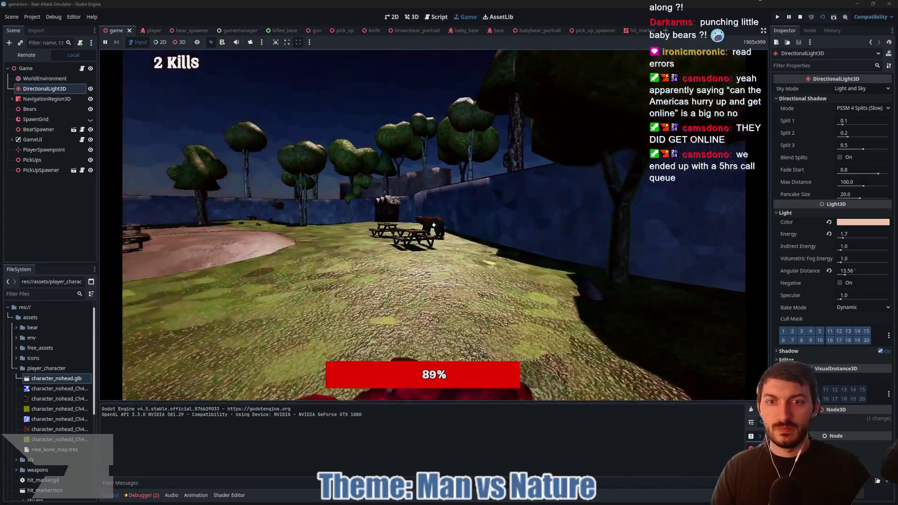
key(w)
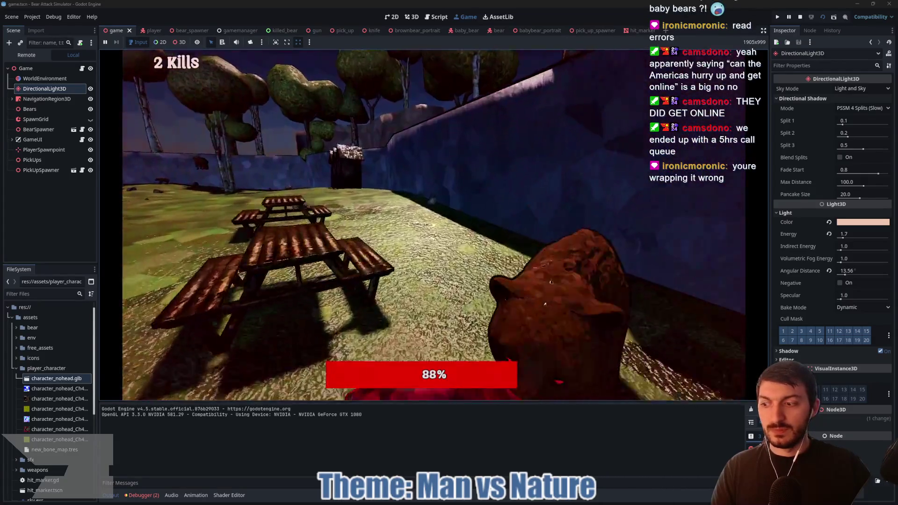
key(w)
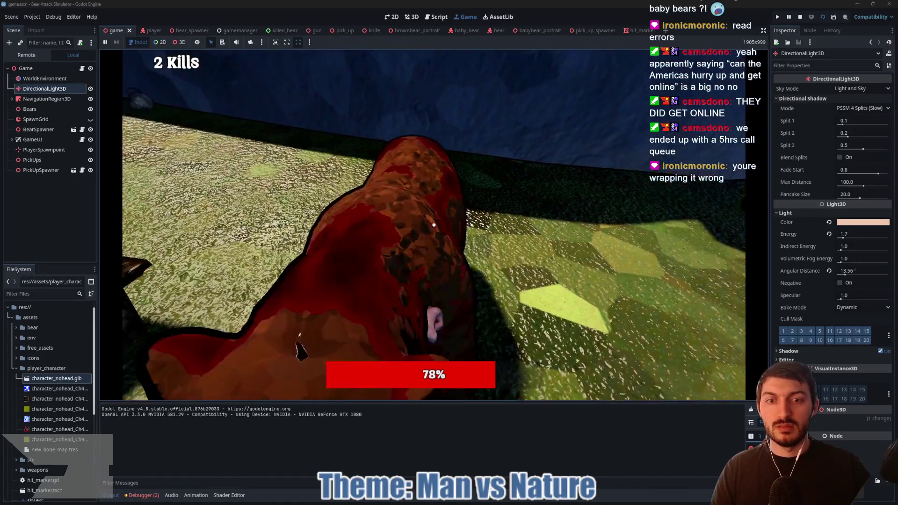
Stop the playtest with F8 and show player.gd's attack() with the wrapi call and its docs on line 152.
key(F8)
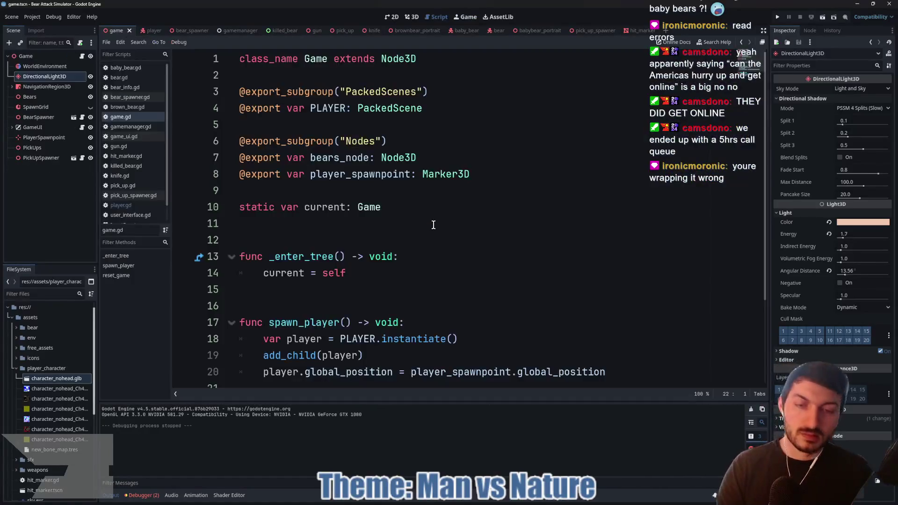
scroll(453, 217, down, 2)
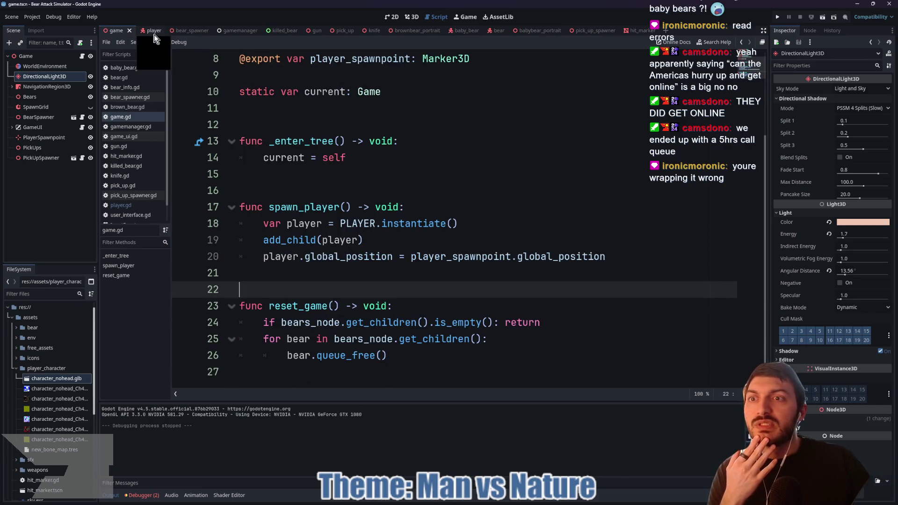
key(ctrl+Tab)
scroll(551, 218, down, 10)
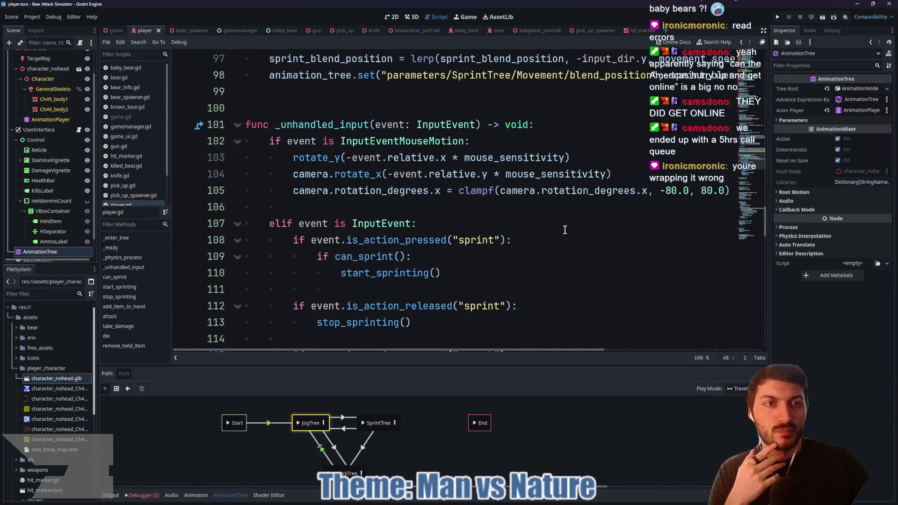
scroll(565, 229, down, 8)
click(138, 315)
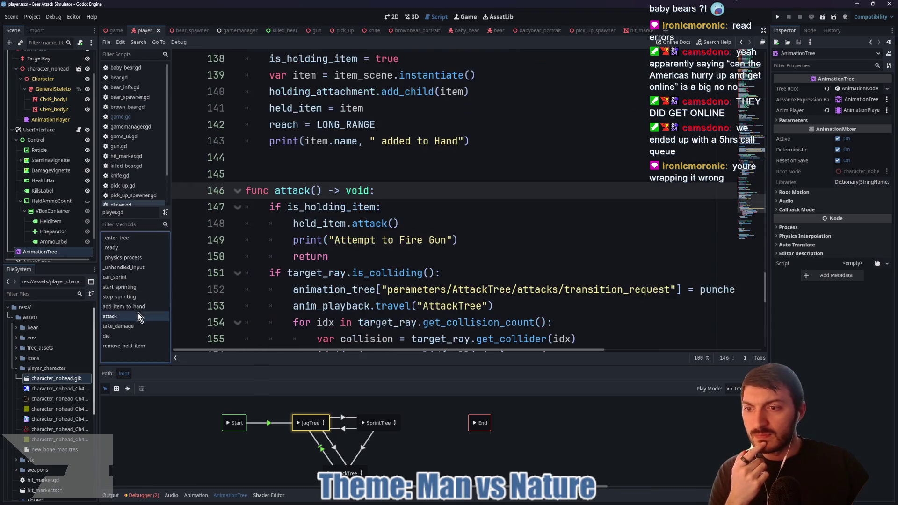
drag(493, 350, 651, 360)
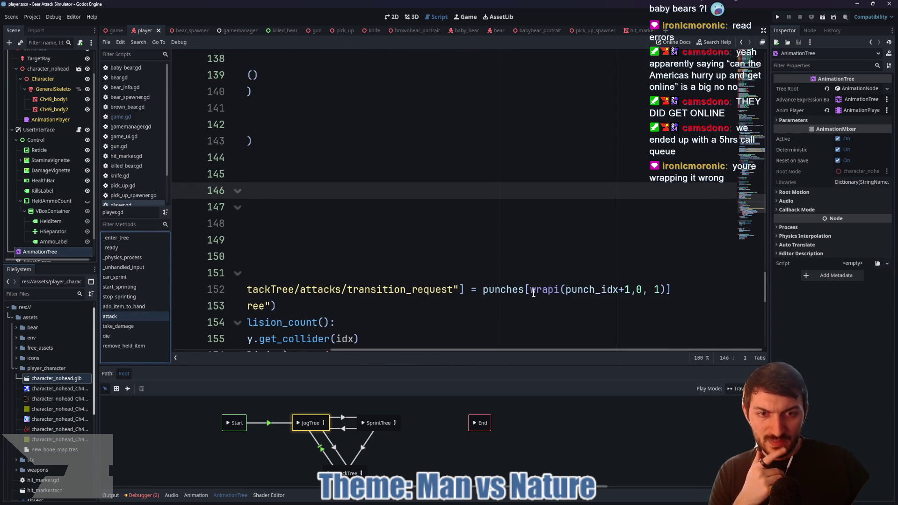
scroll(552, 243, down, 1)
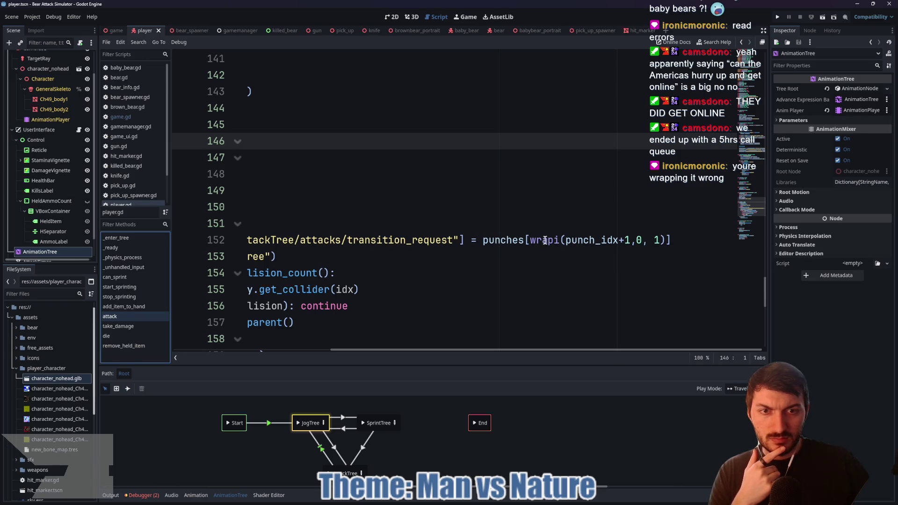
mouse_move(543, 241)
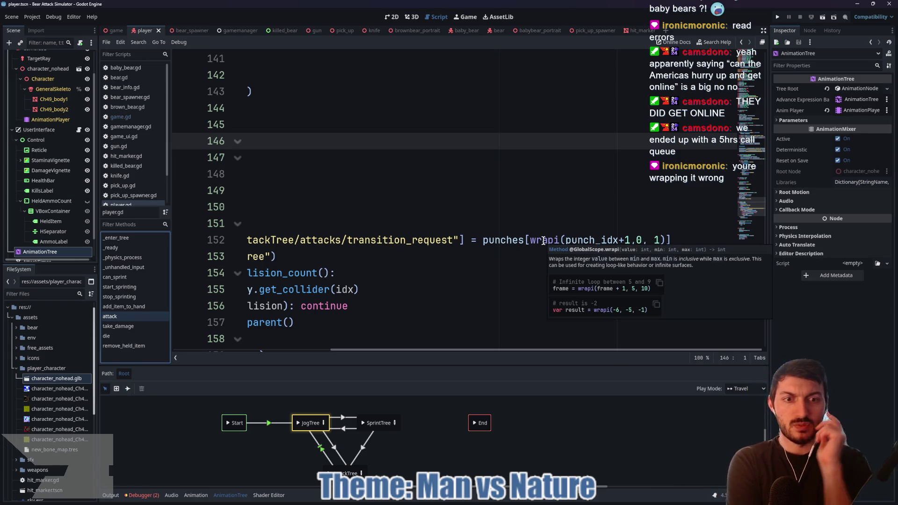
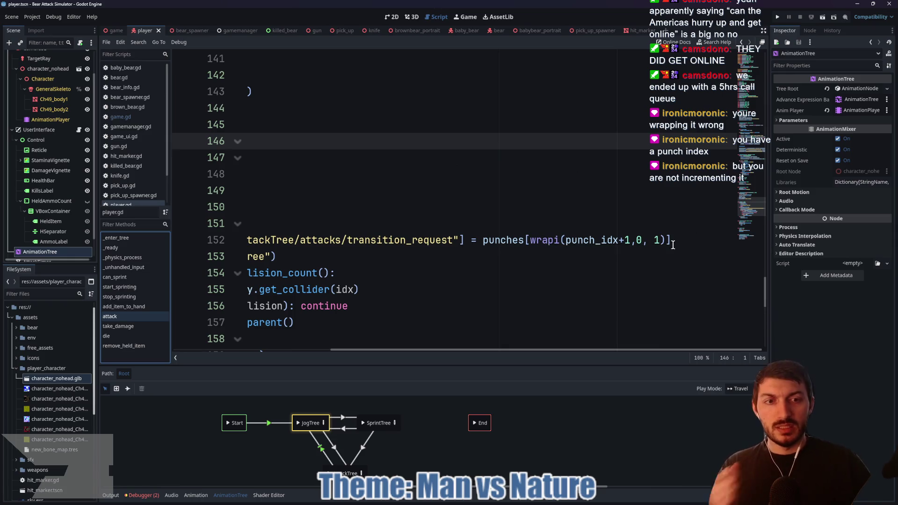
Replace the wrapi index inside punches[...] with punch_idx.
drag(630, 240, 566, 239)
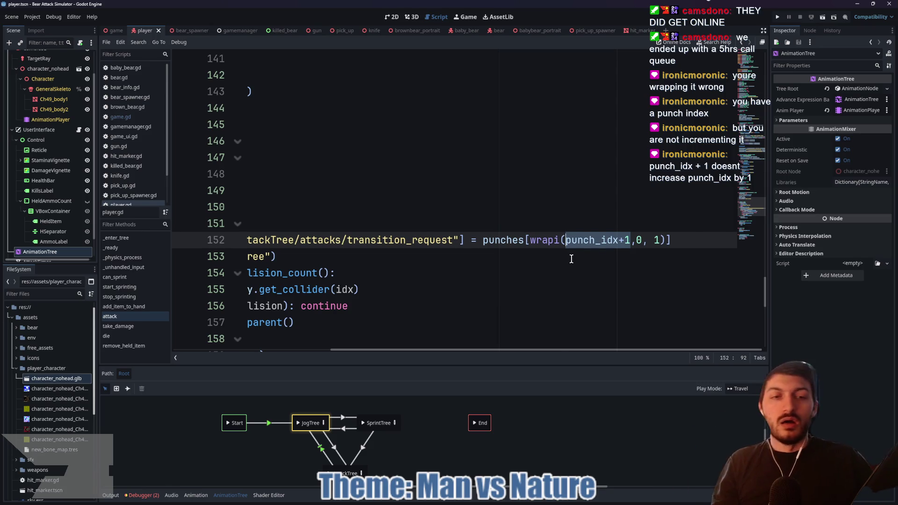
click(624, 240)
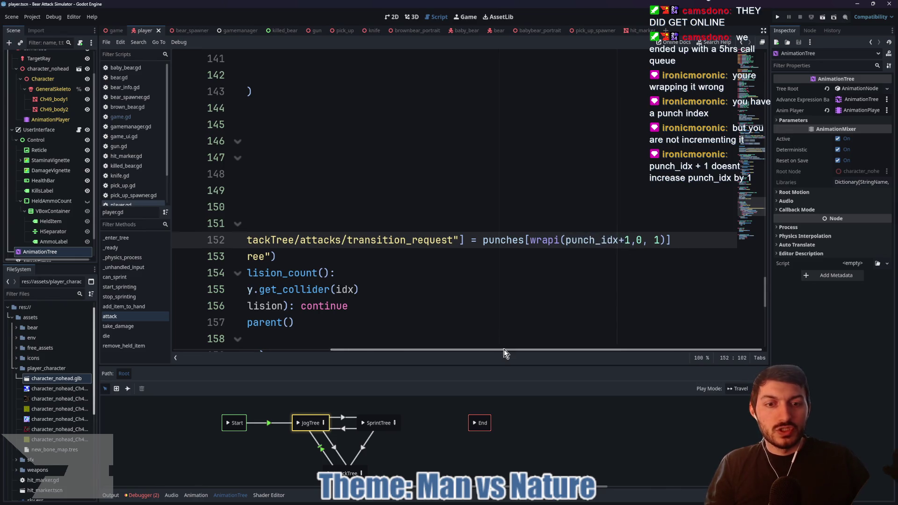
drag(486, 349, 329, 349)
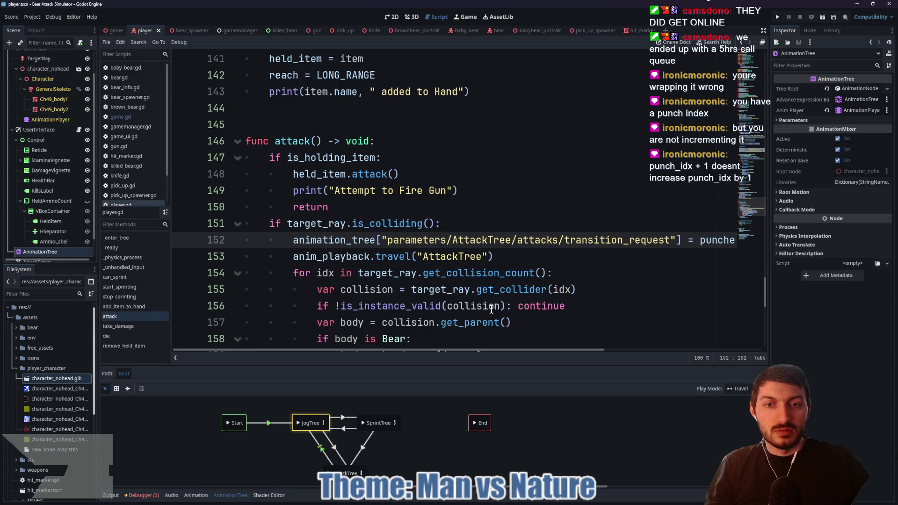
mouse_move(421, 350)
mouse_down()
mouse_move(608, 350)
mouse_move(444, 350)
mouse_up()
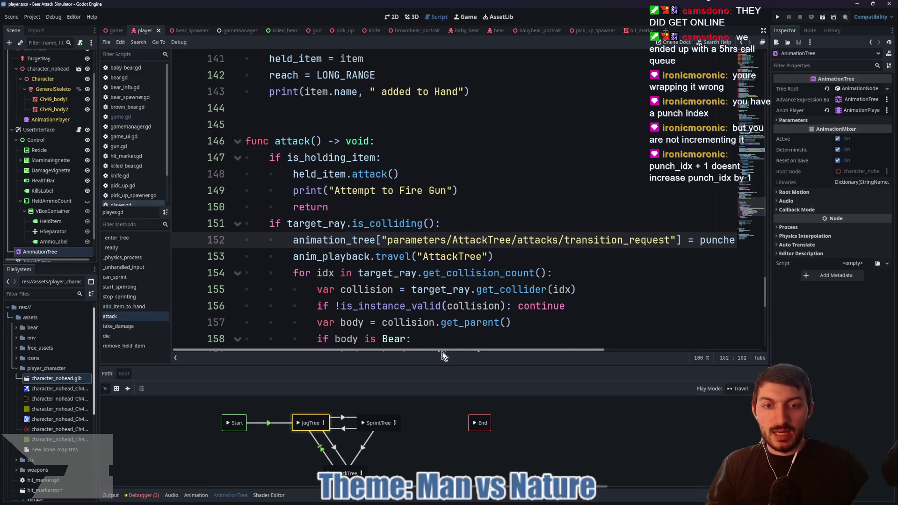
mouse_move(444, 350)
mouse_down()
mouse_move(607, 349)
mouse_move(407, 348)
mouse_up()
click(445, 220)
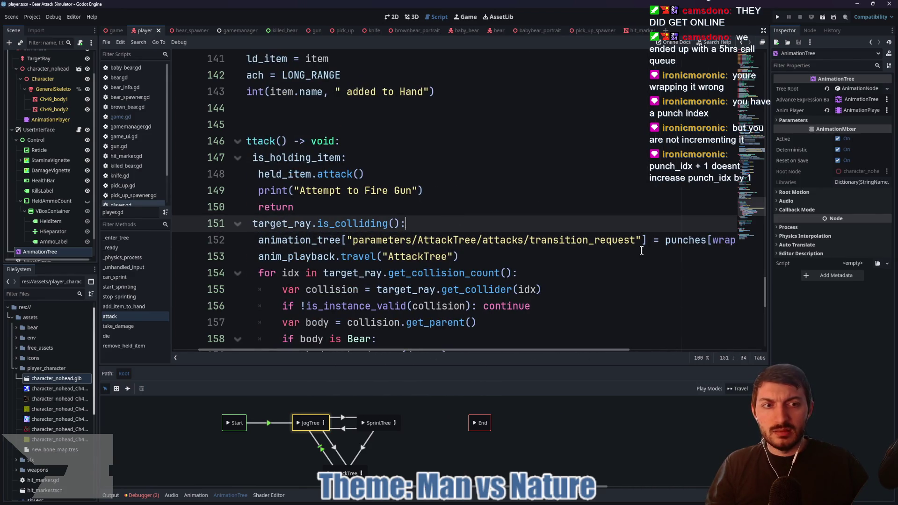
mouse_move(711, 242)
mouse_down()
mouse_move(744, 241)
mouse_move(717, 241)
mouse_up()
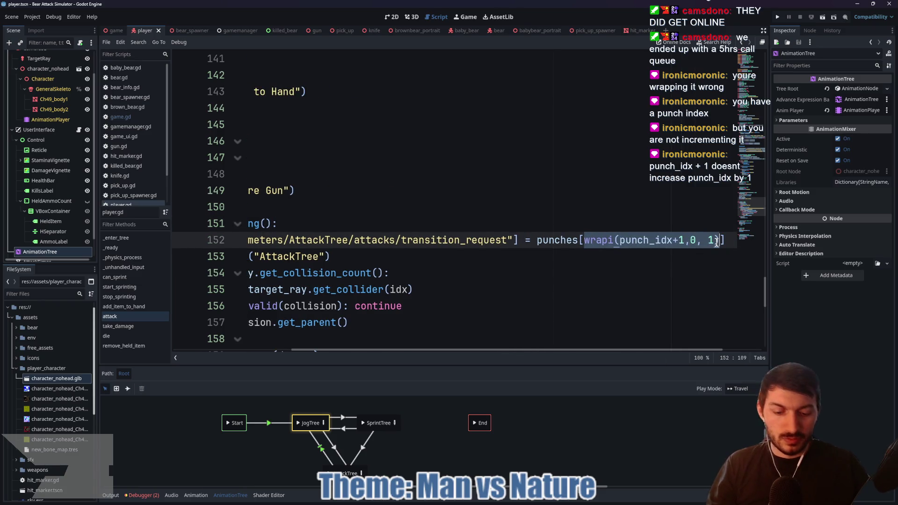
text(punch)
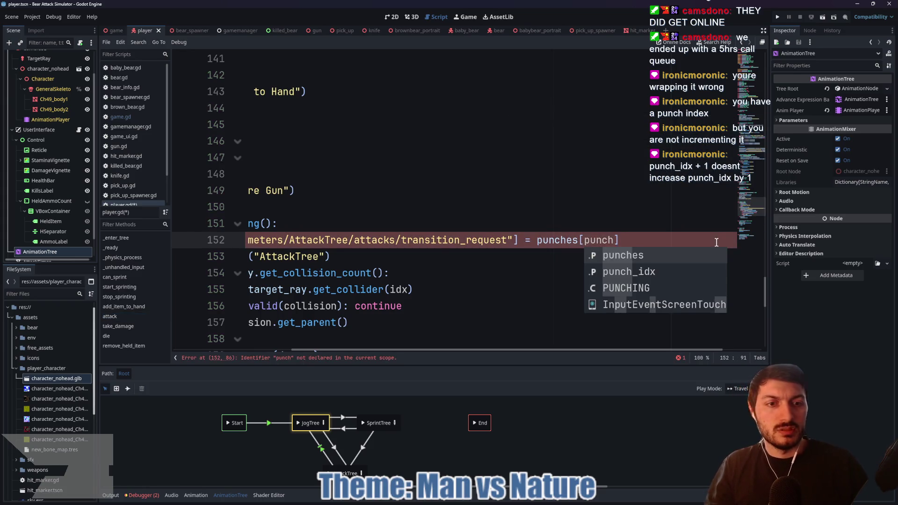
key(Down)
key(Return)
Add a new line 'punch_idx = wrapi(punch_idx + 1, 0, 1)' in attack().
drag(536, 351, 372, 349)
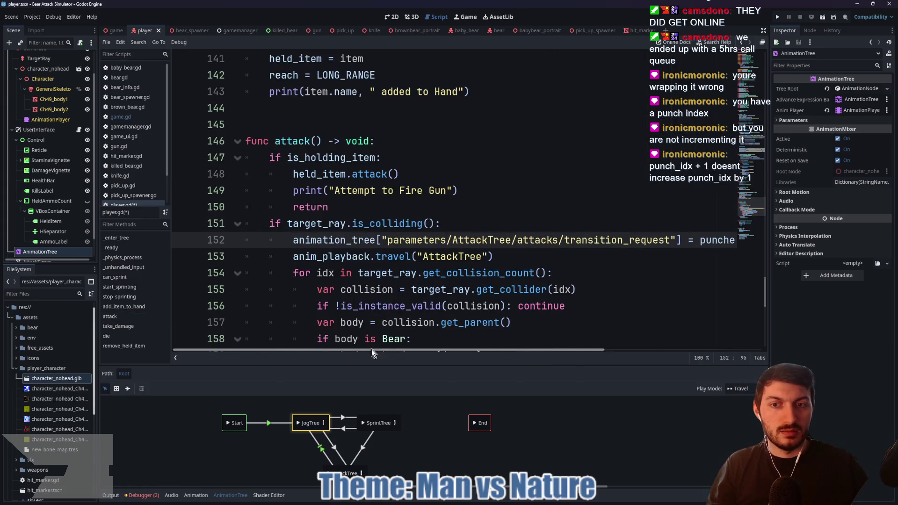
click(473, 228)
key(Return)
text(pun)
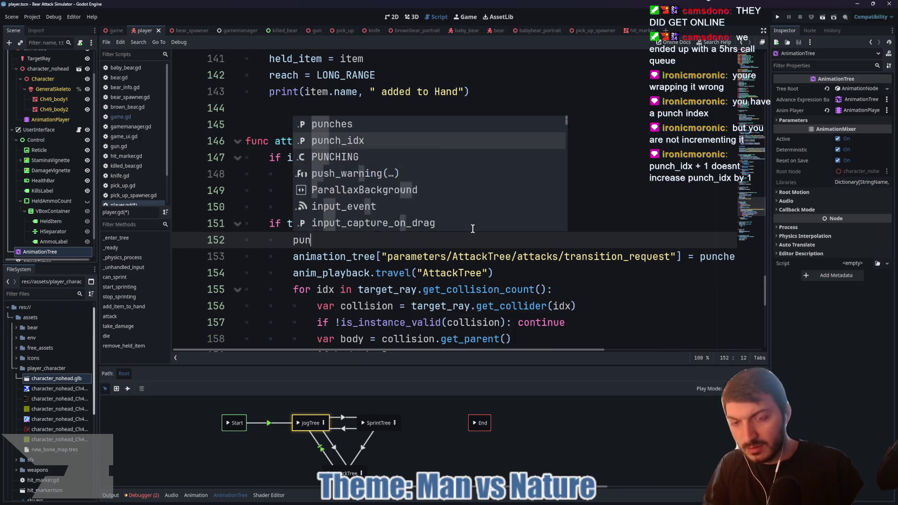
text(ch)
key(Down)
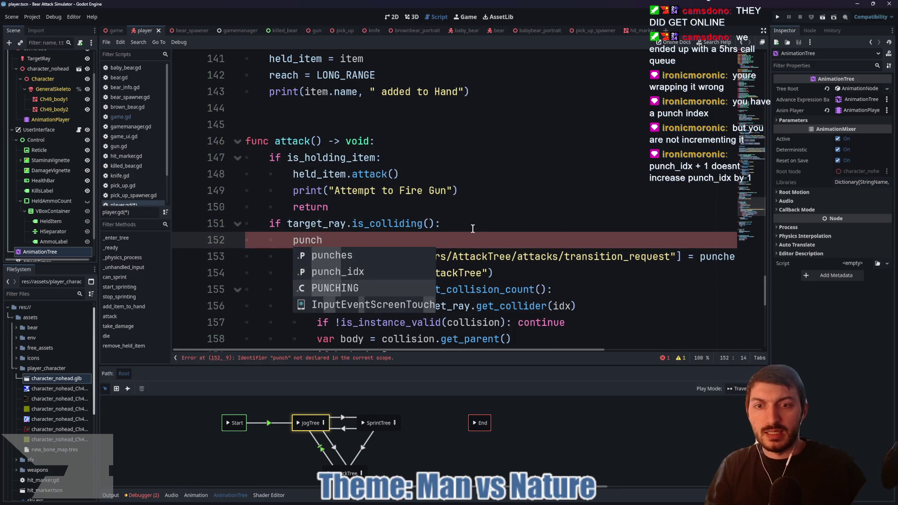
key(Up)
key(Return)
text(= wrapi)
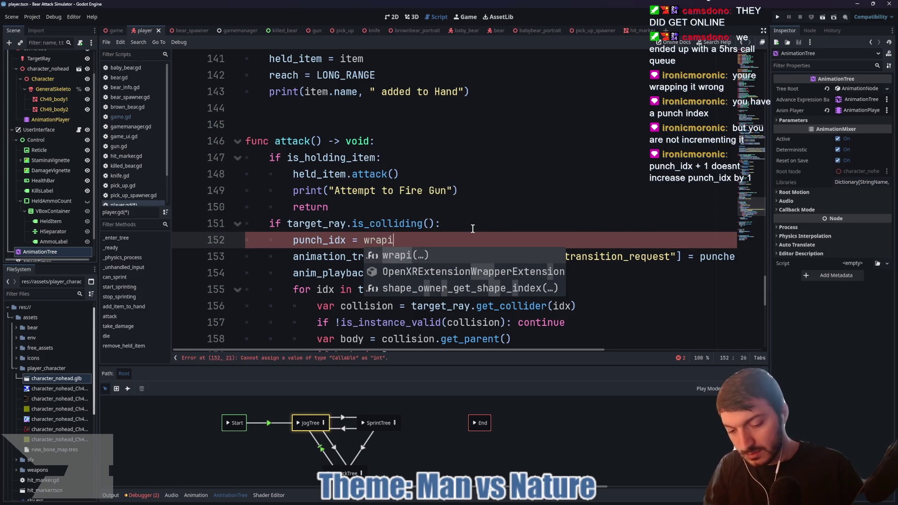
key(Return)
text(punch_idx)
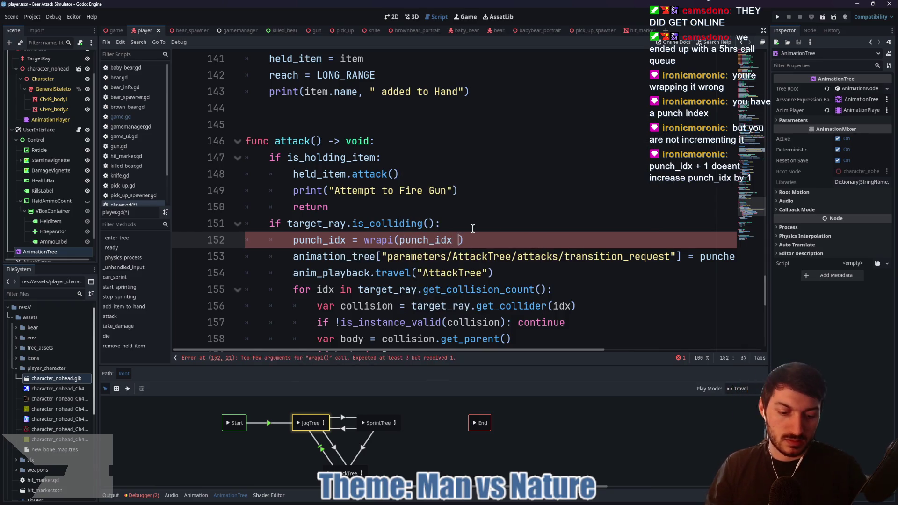
text( + 1, 0, 1)
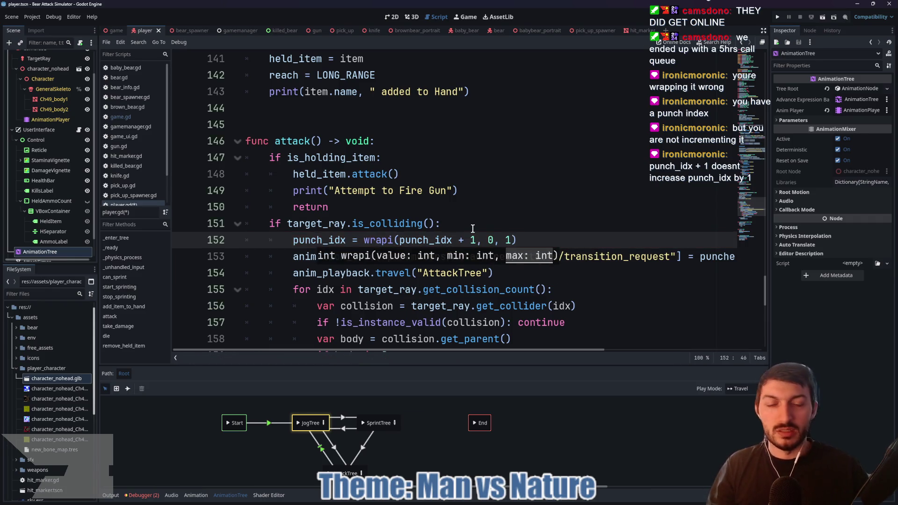
Change wrapi's last argument from 1 to 2 and look up the wrapi documentation.
click(560, 238)
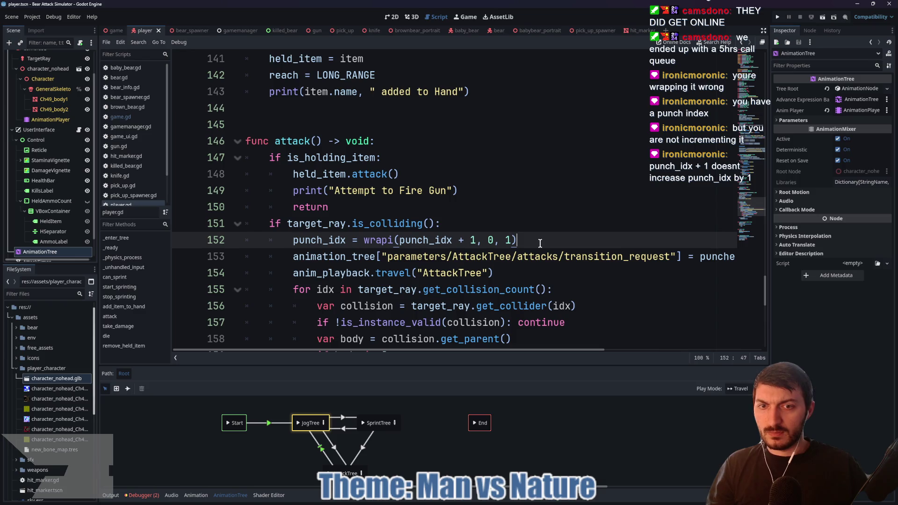
drag(475, 240, 398, 239)
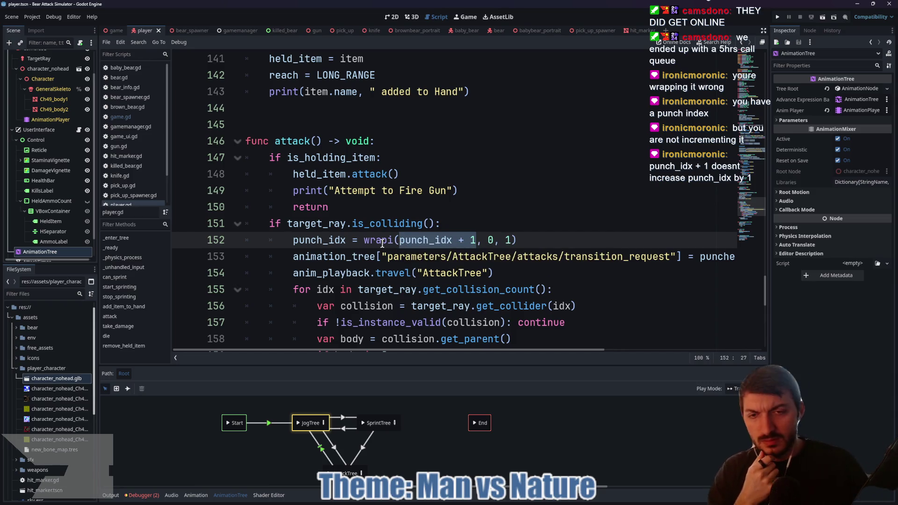
mouse_move(382, 242)
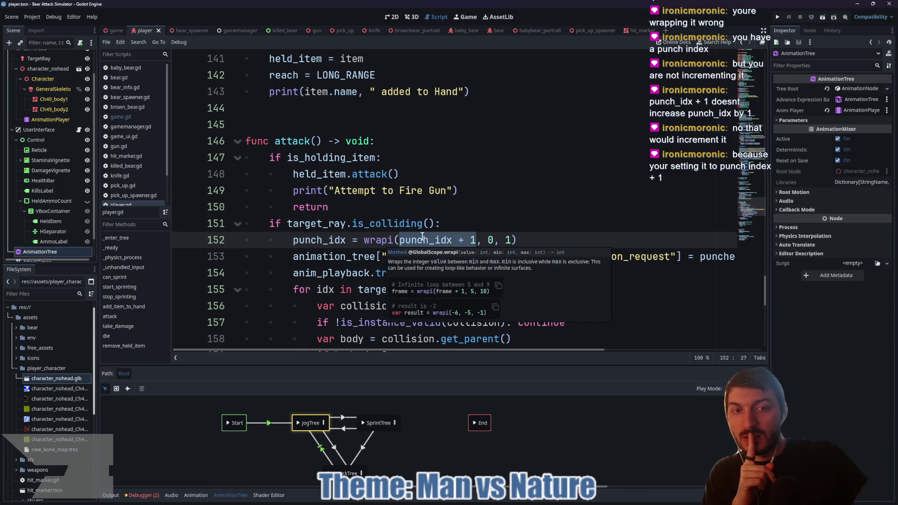
click(507, 240)
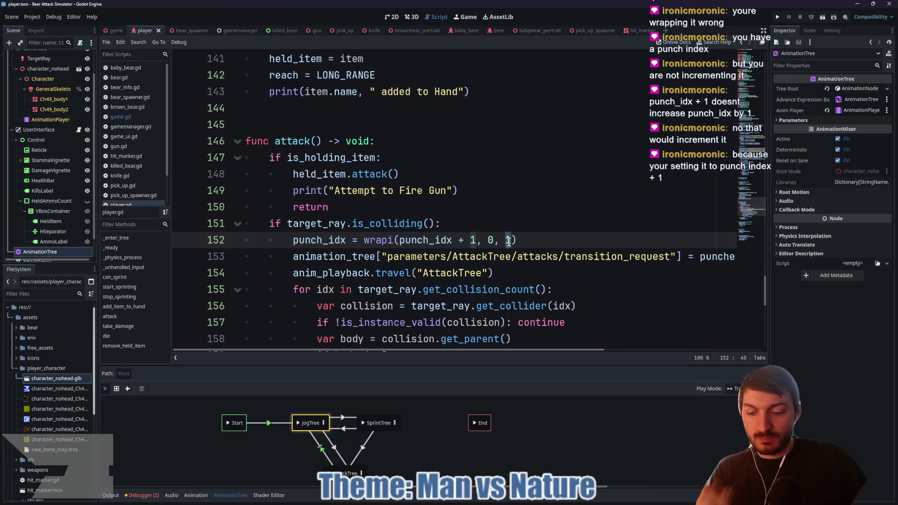
text(2)
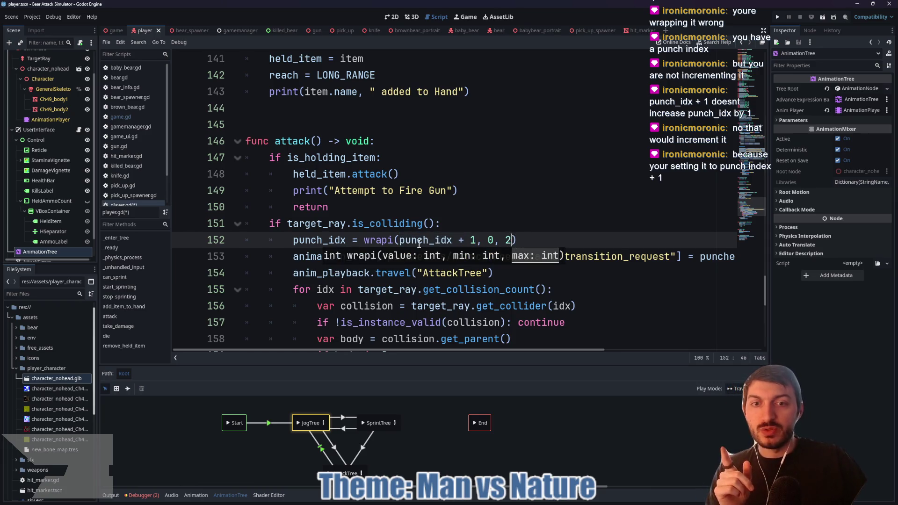
click(379, 240)
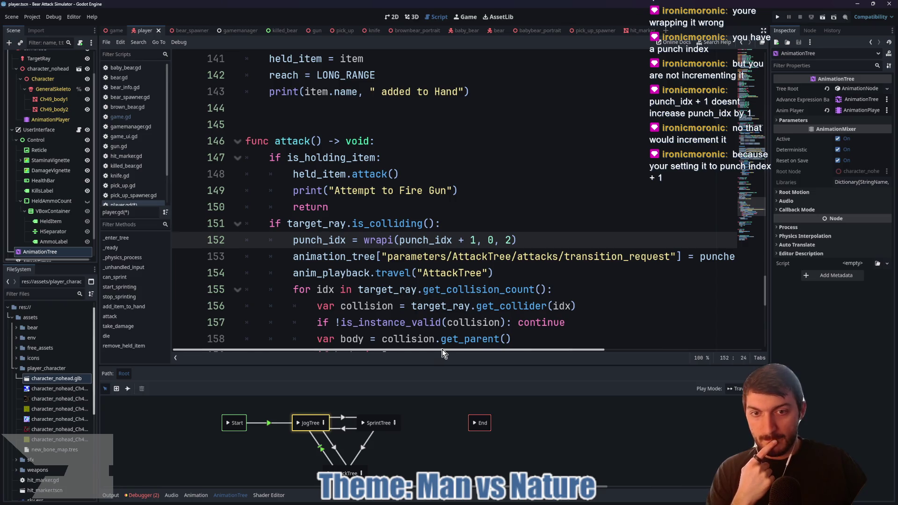
Run the game from the game scene and start a match from the title menu.
click(116, 30)
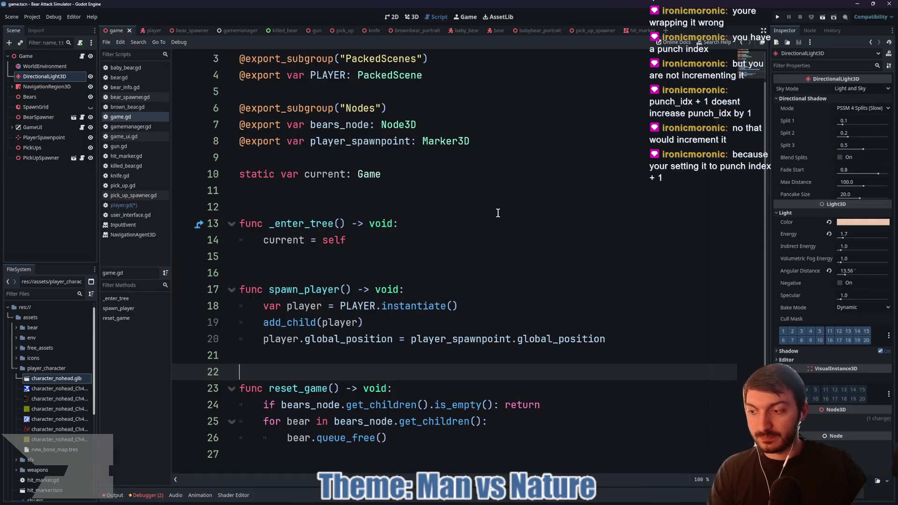
key(F5)
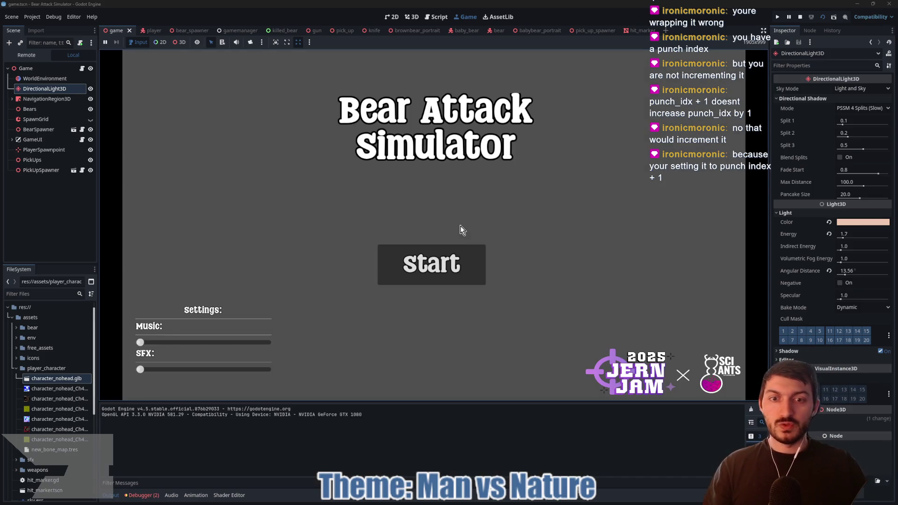
click(456, 255)
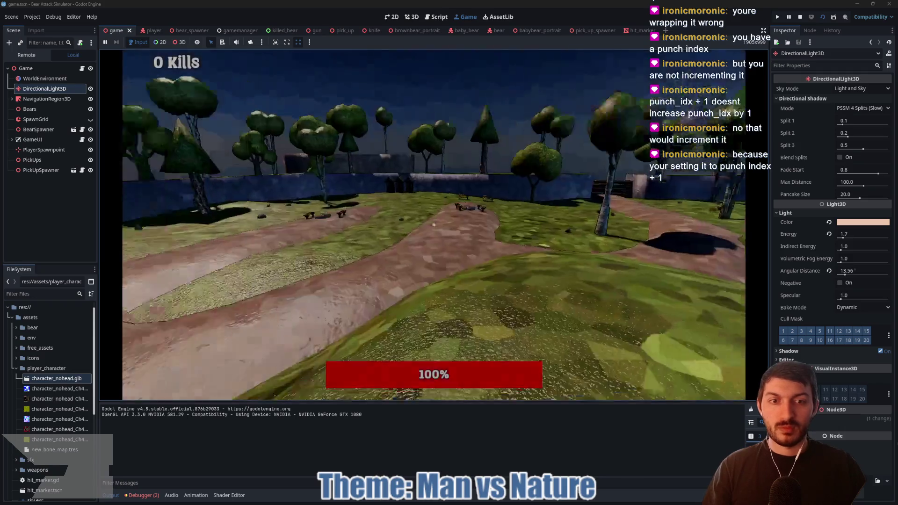
Walk to the bears and punch repeatedly, killing two of them.
key(w)
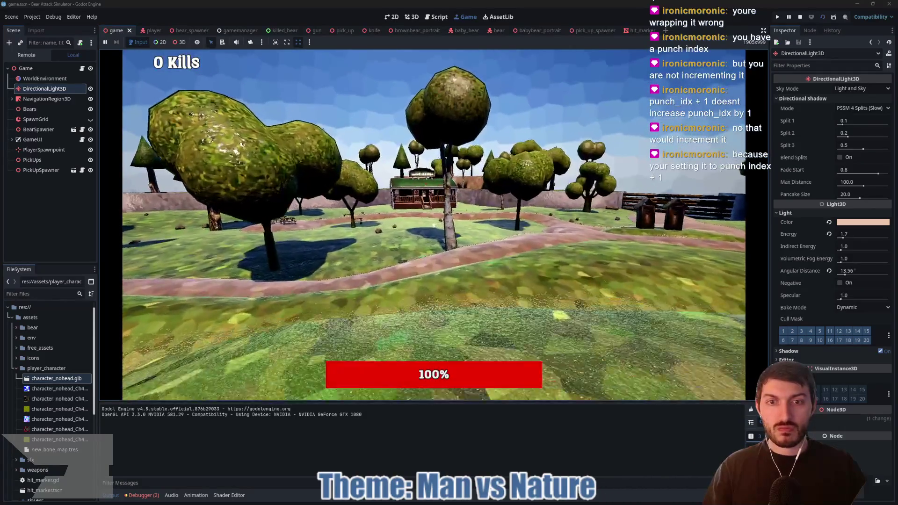
key(w)
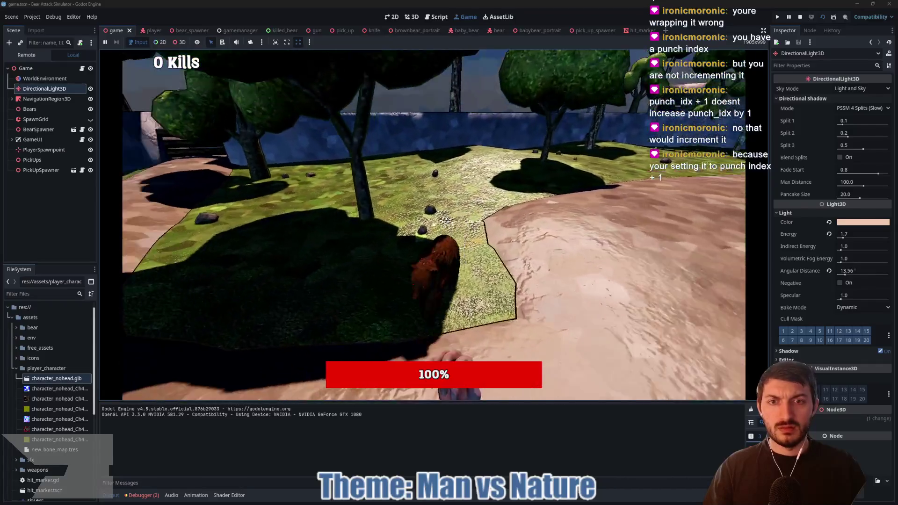
click(434, 225)
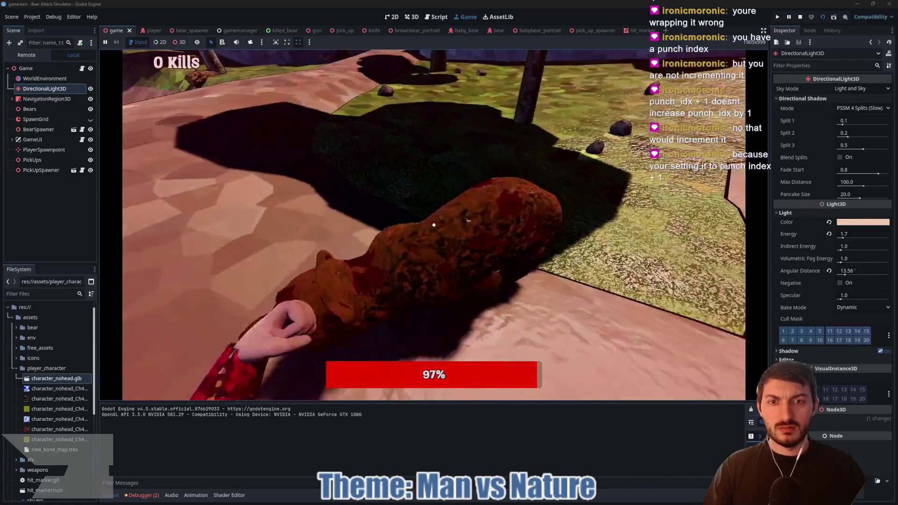
click(434, 225)
click(434, 225)
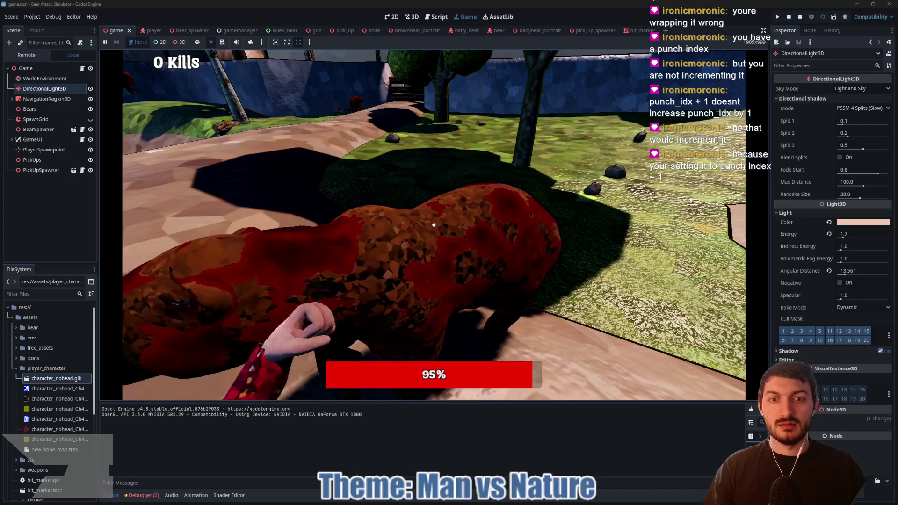
click(434, 225)
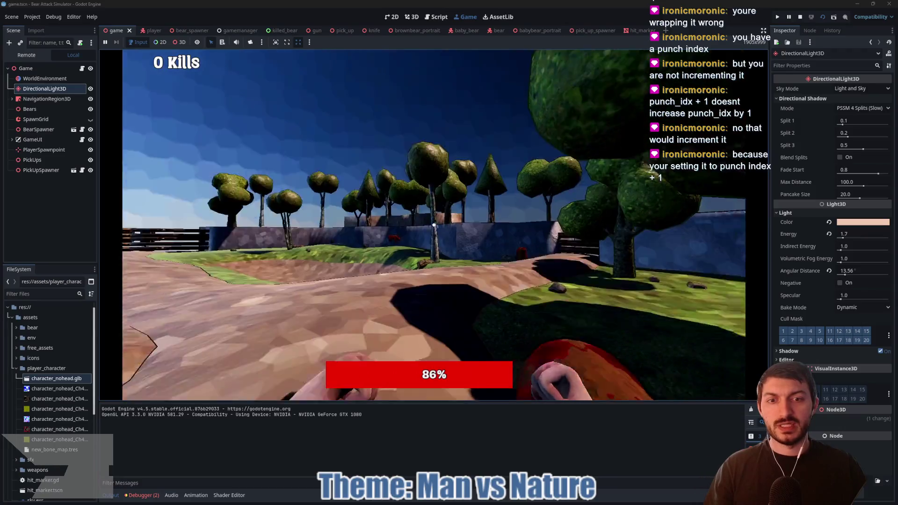
click(434, 225)
click(434, 225)
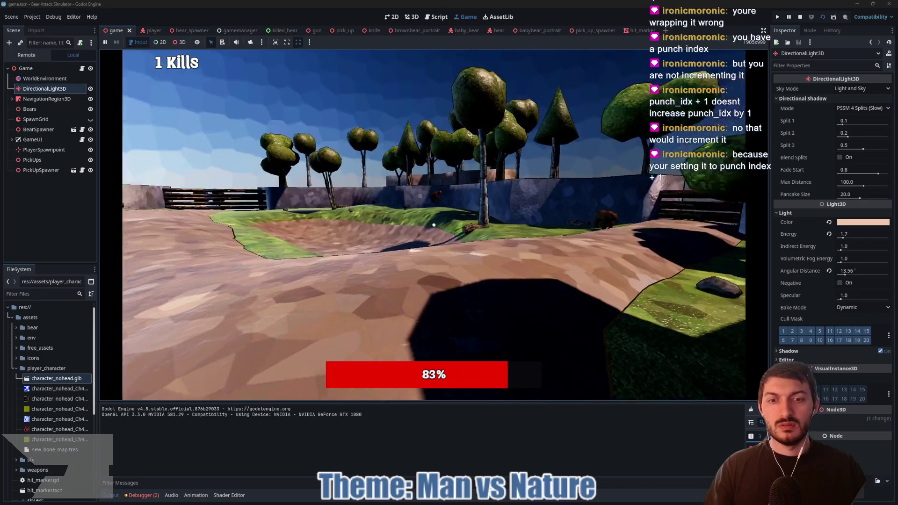
click(434, 225)
click(434, 225)
click(434, 225)
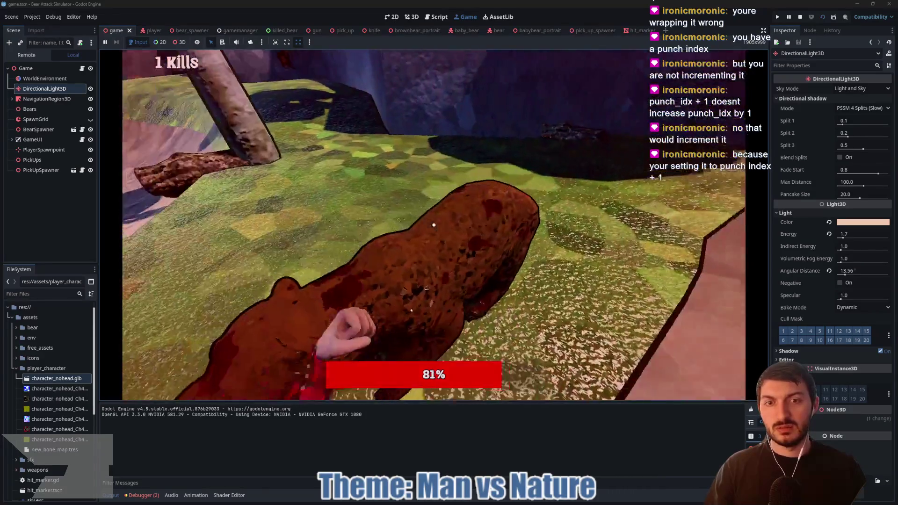
click(434, 225)
click(434, 225)
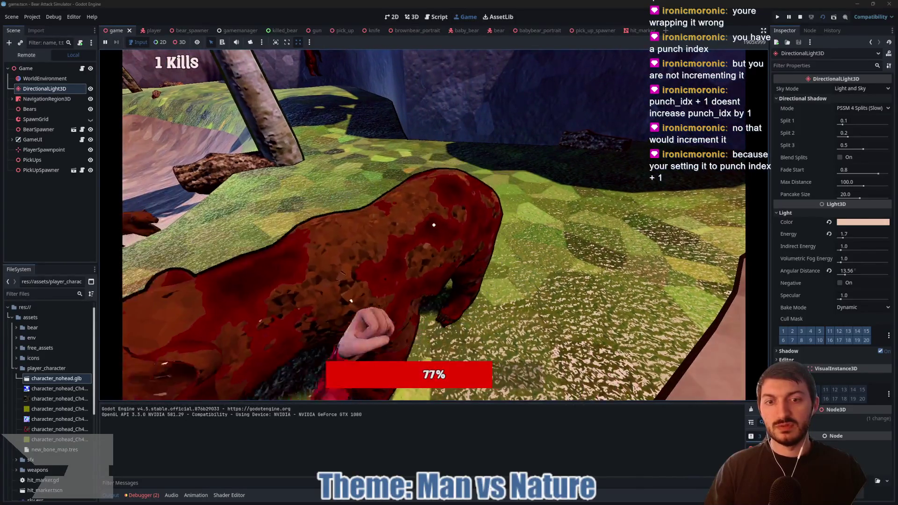
click(434, 225)
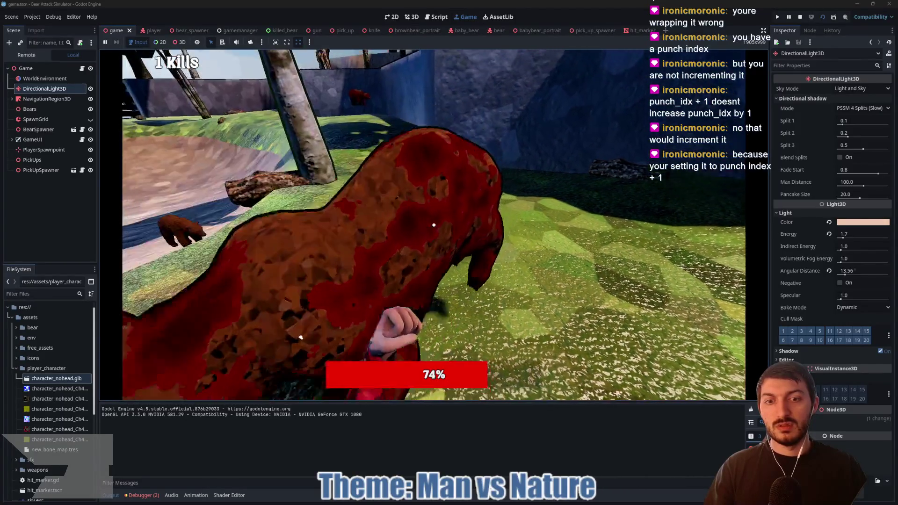
click(434, 225)
click(434, 225)
click(434, 225)
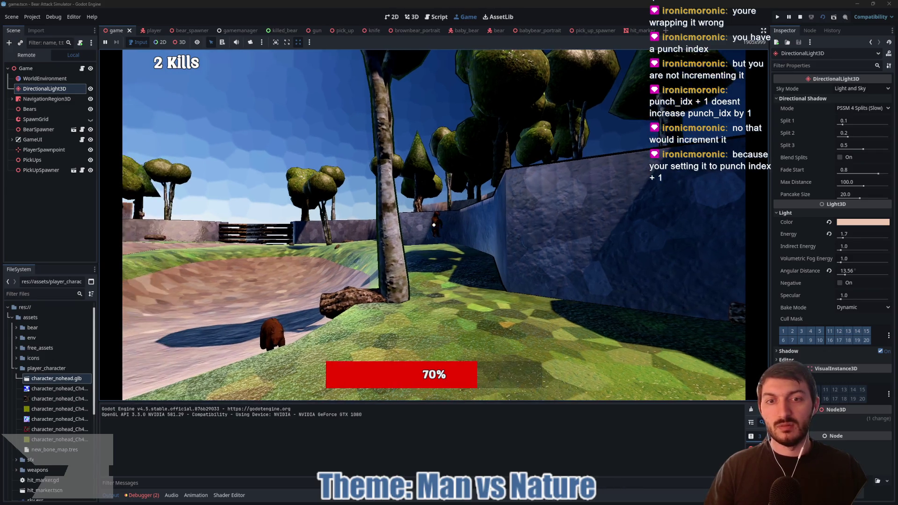
Walk to the bear in the bowl, punch it to death, and stop the game.
key(w)
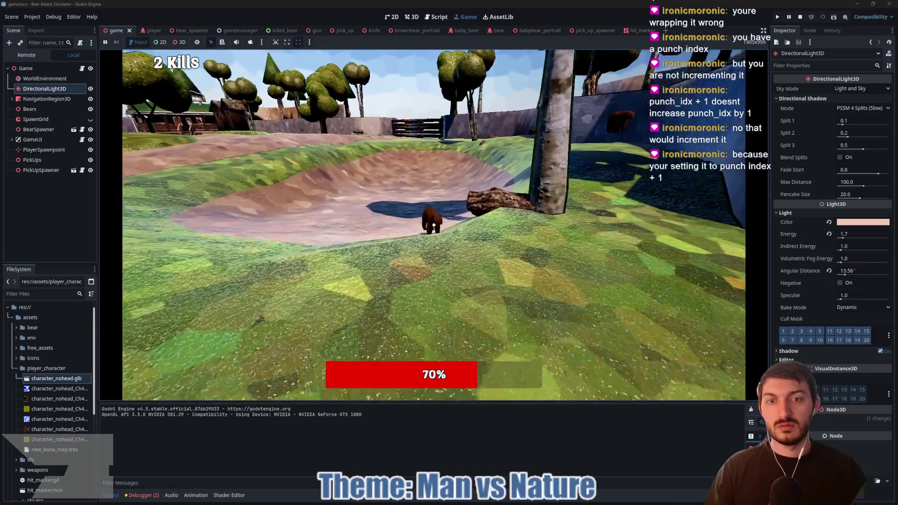
key(w)
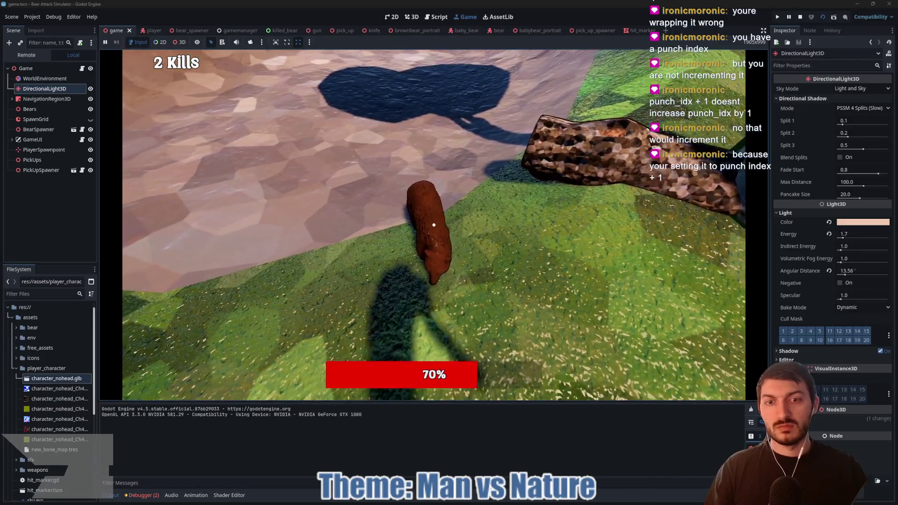
click(434, 225)
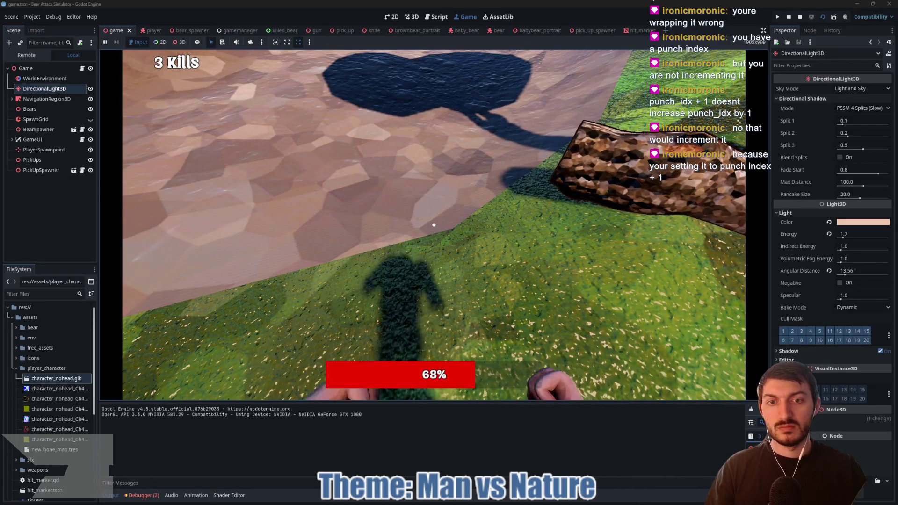
click(434, 225)
click(434, 225)
click(433, 225)
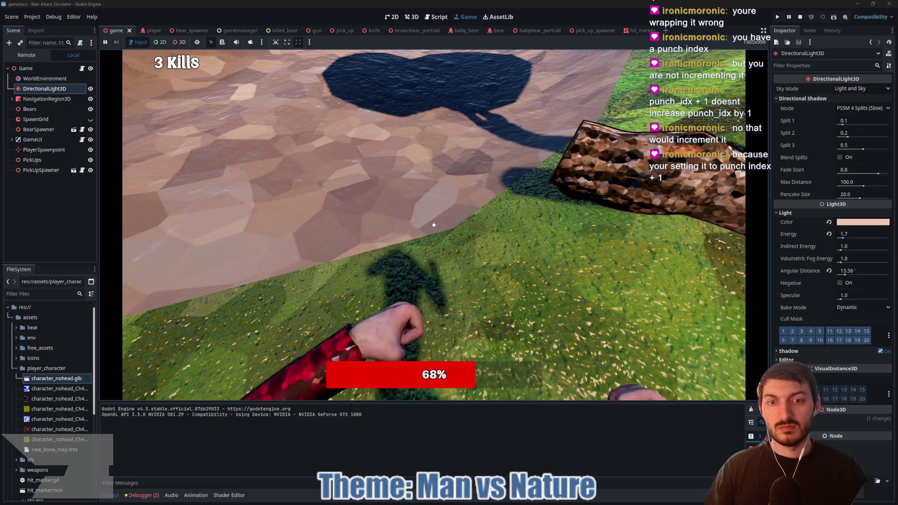
click(434, 225)
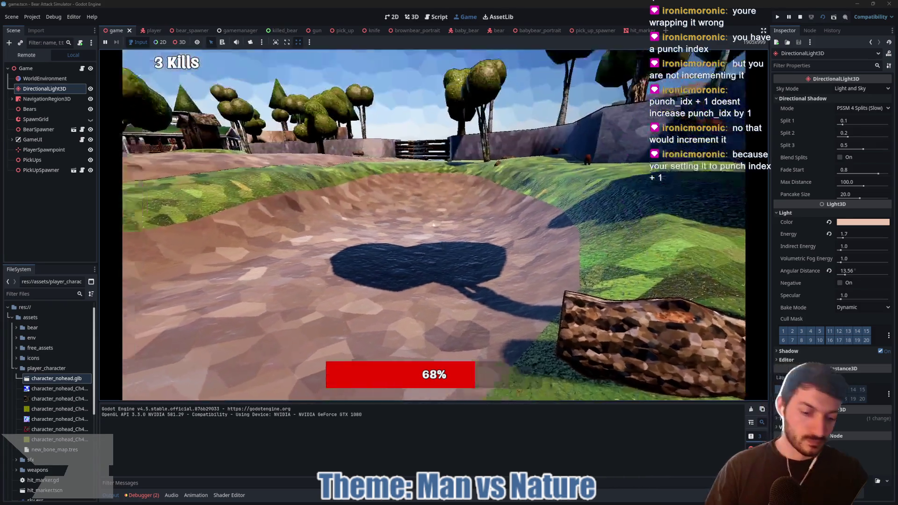
key(F8)
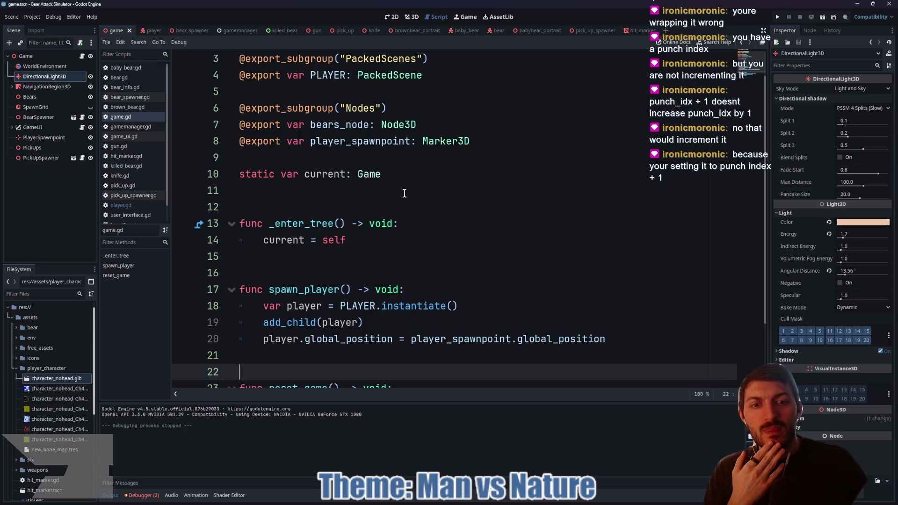
Switch to the player scene and find is_attacking on line 116 of player.gd.
scroll(449, 248, down, 2)
scroll(449, 256, up, 3)
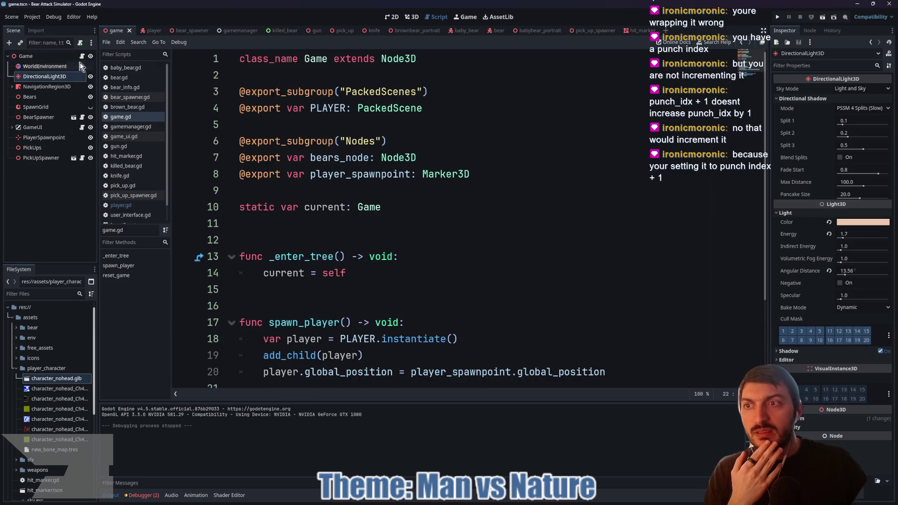
click(151, 30)
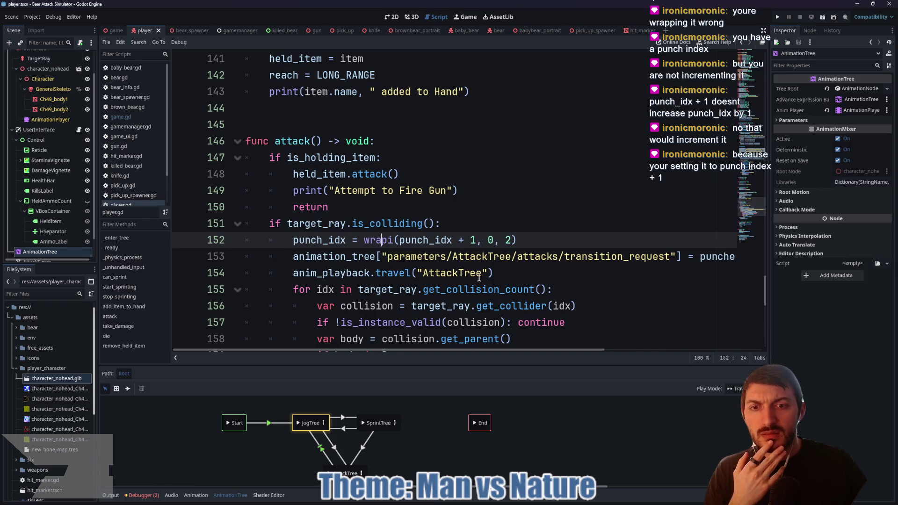
scroll(396, 254, down, 1)
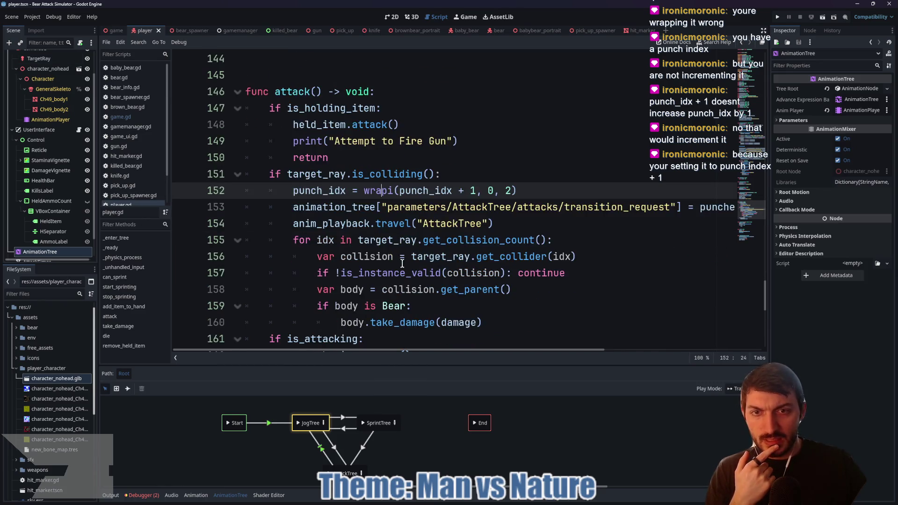
scroll(403, 262, up, 7)
scroll(403, 267, down, 2)
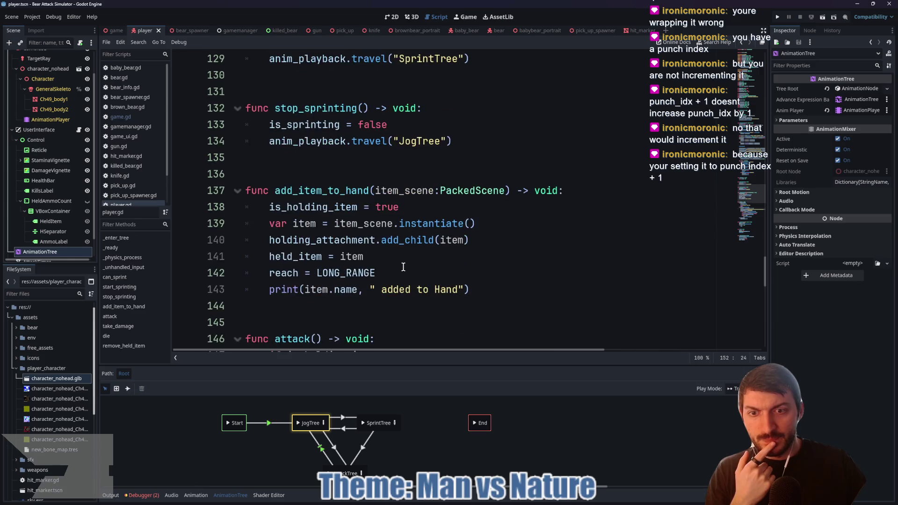
scroll(381, 272, up, 6)
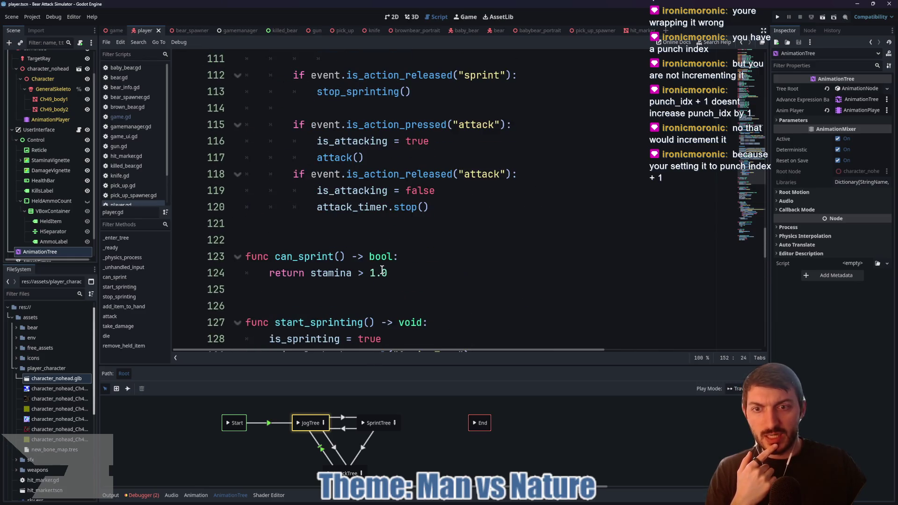
scroll(382, 269, up, 2)
scroll(382, 266, down, 1)
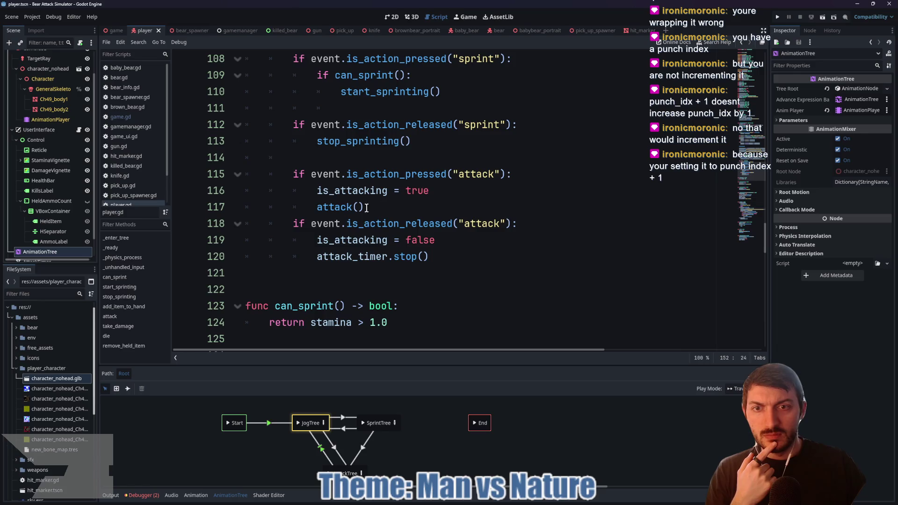
mouse_move(339, 207)
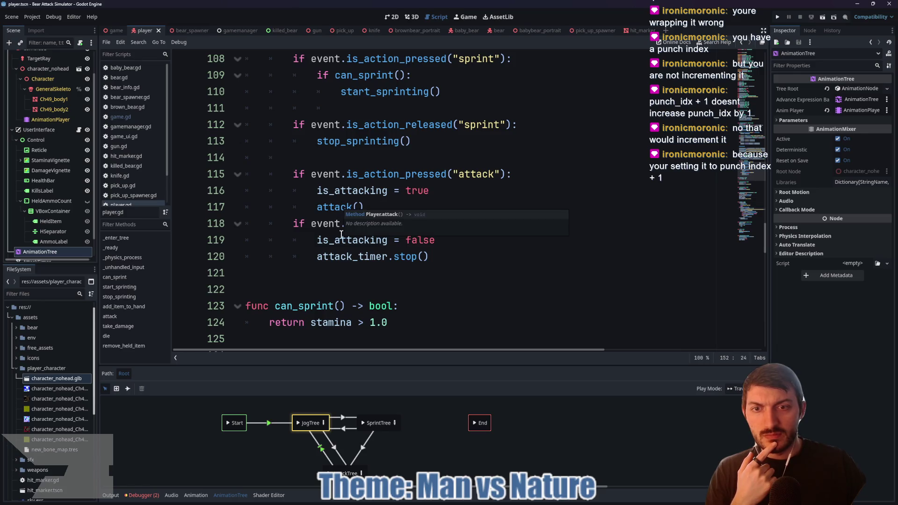
double_click(355, 190)
Check the attack reference on line 68, then scroll down to the attack() function.
scroll(451, 262, up, 19)
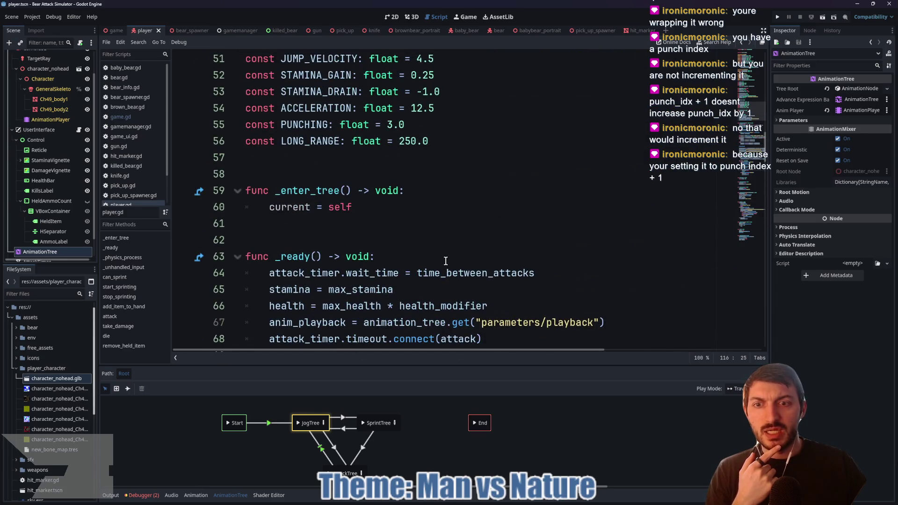
scroll(446, 261, up, 1)
scroll(446, 261, down, 3)
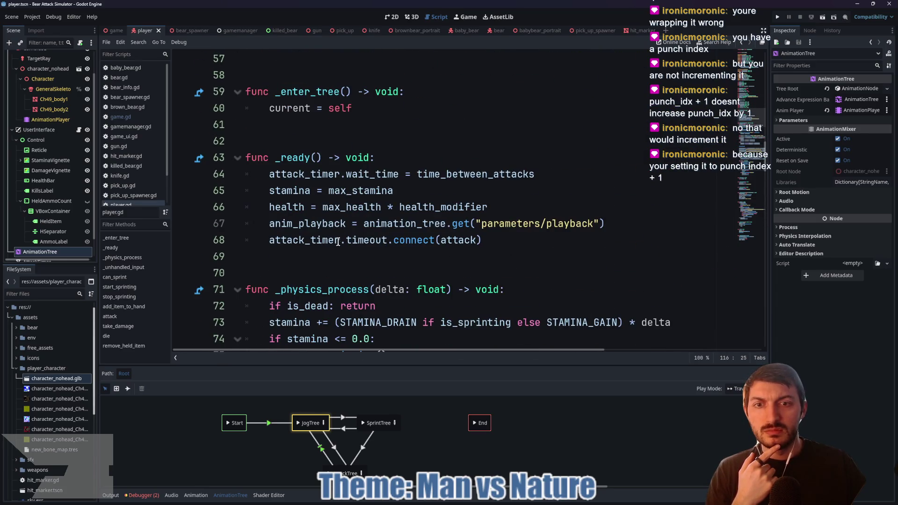
double_click(454, 240)
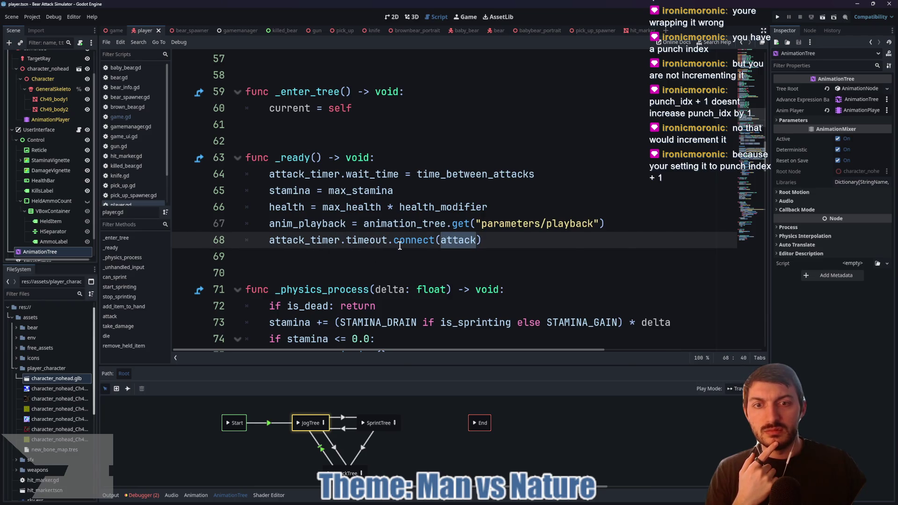
scroll(444, 241, down, 15)
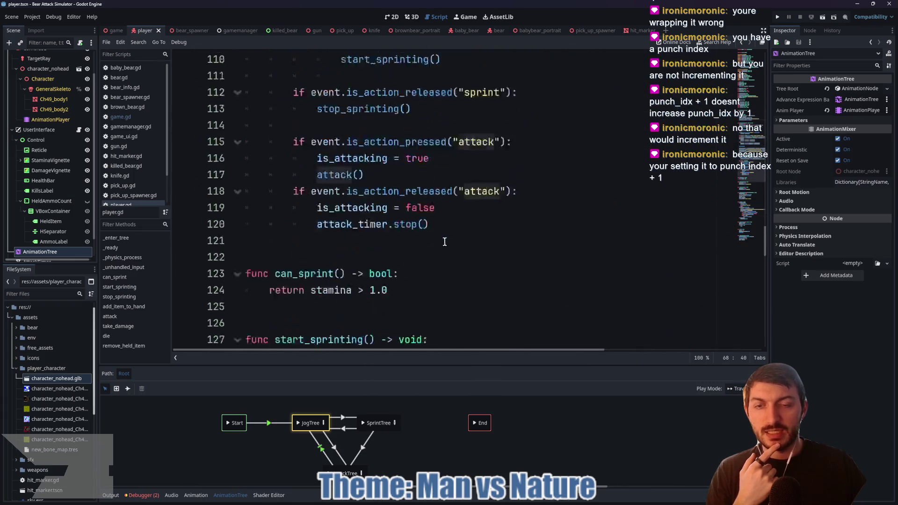
scroll(444, 242, down, 8)
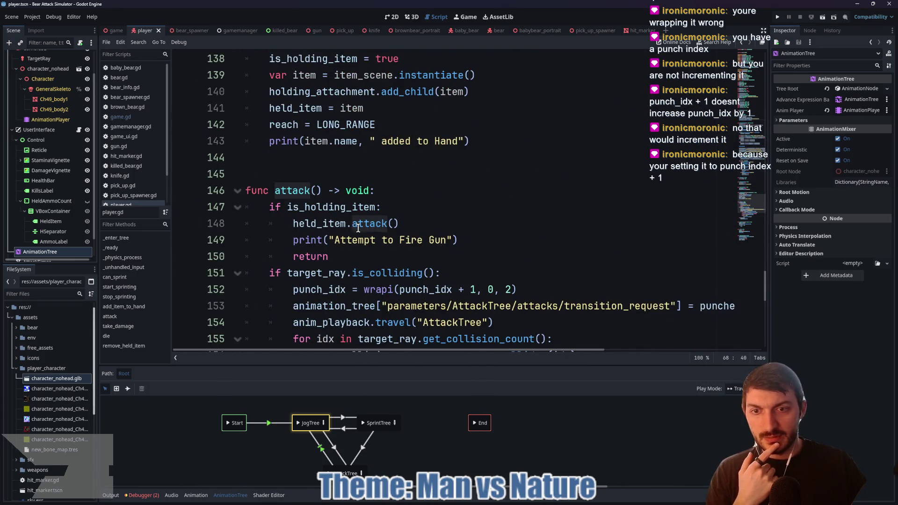
scroll(348, 229, down, 1)
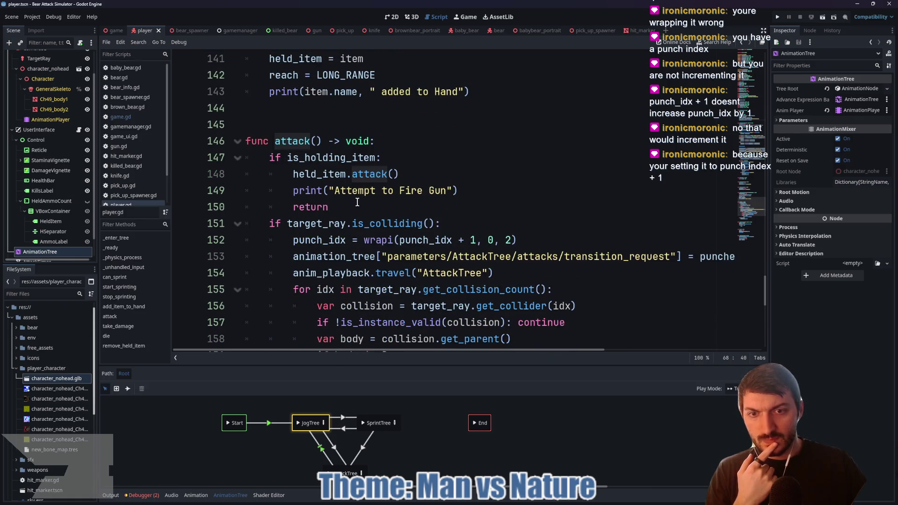
scroll(358, 202, down, 1)
scroll(357, 202, down, 1)
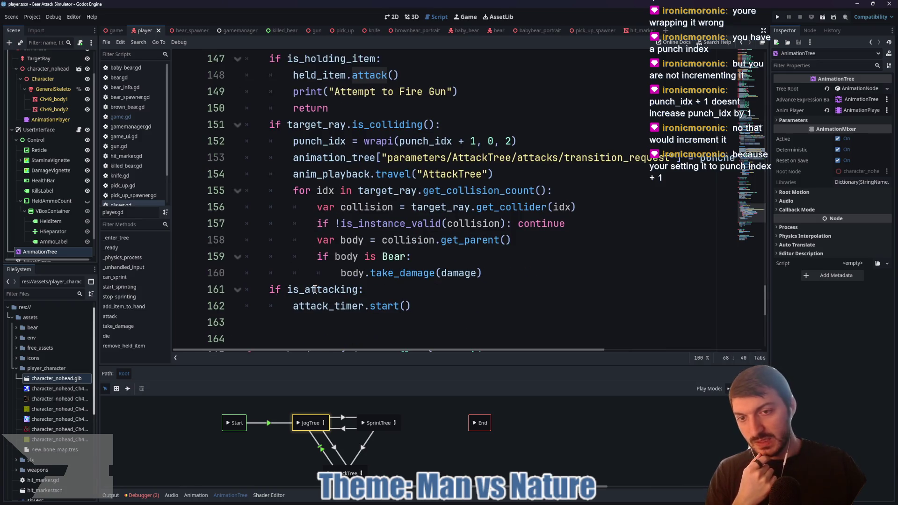
mouse_move(321, 299)
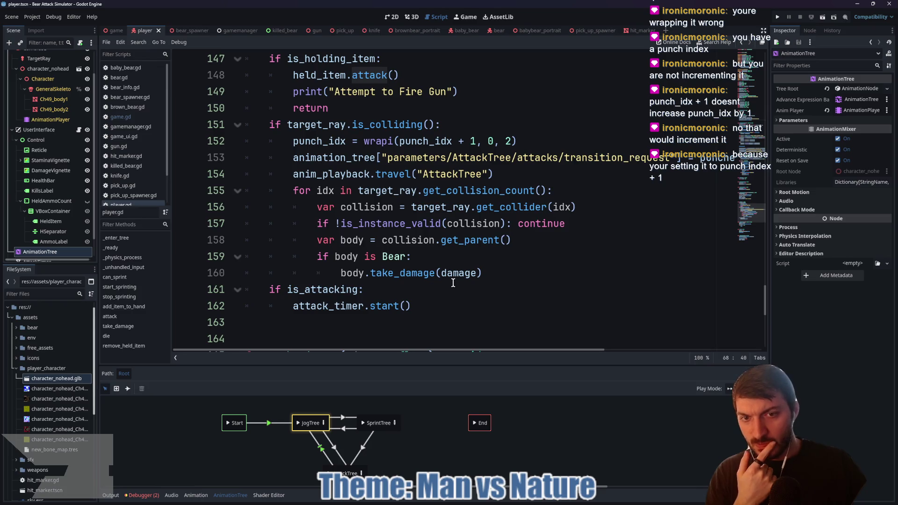
click(411, 17)
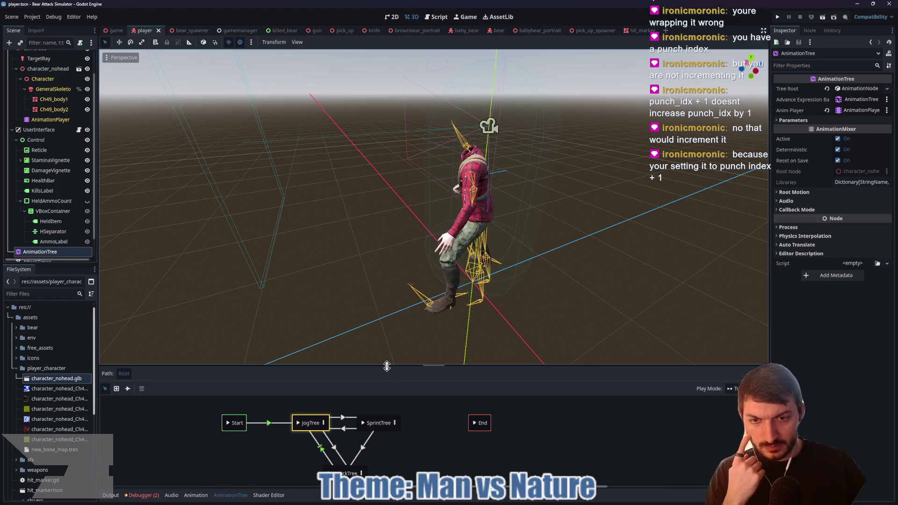
drag(386, 368, 382, 322)
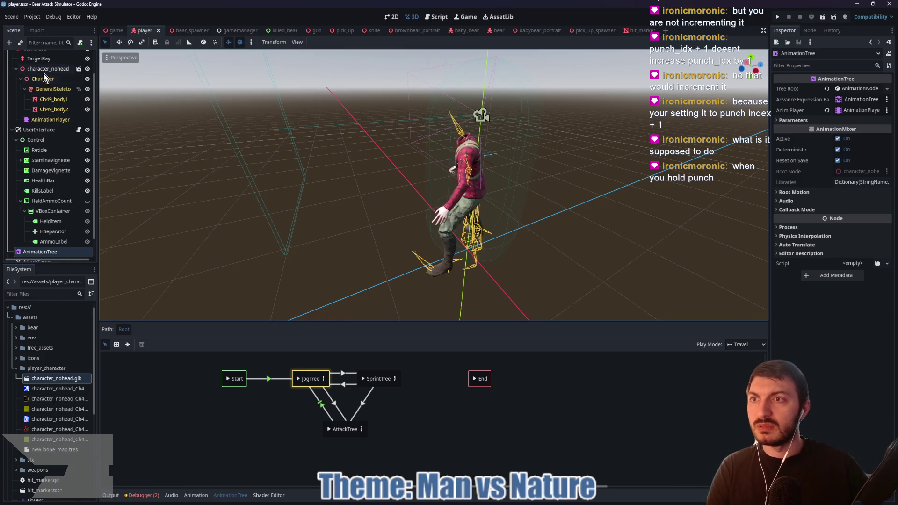
click(51, 89)
key(f)
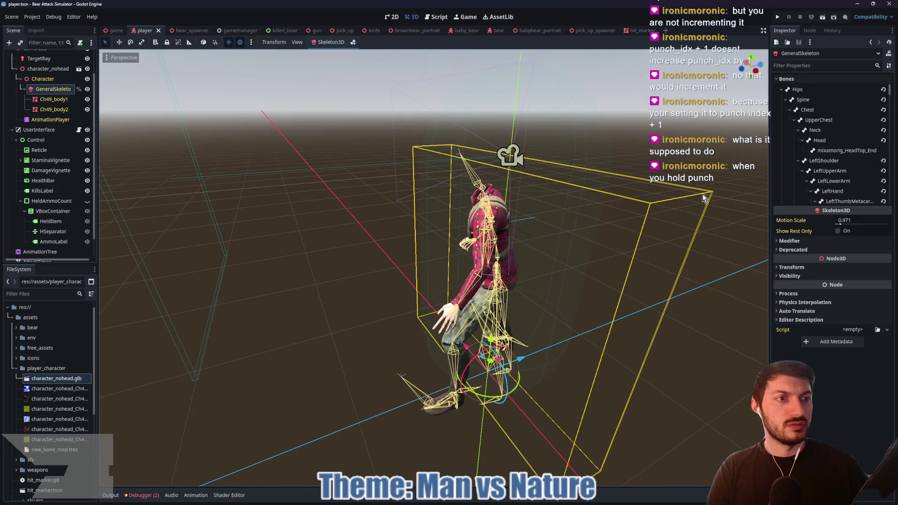
click(790, 241)
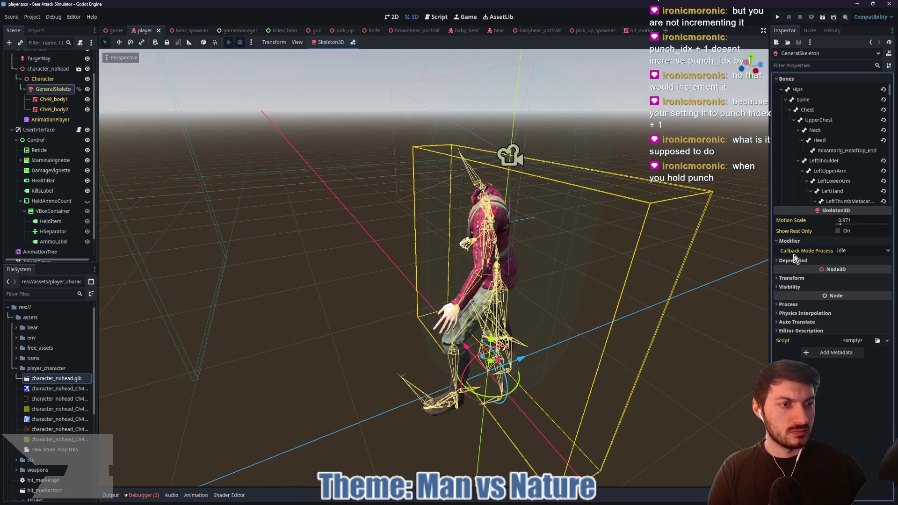
click(795, 261)
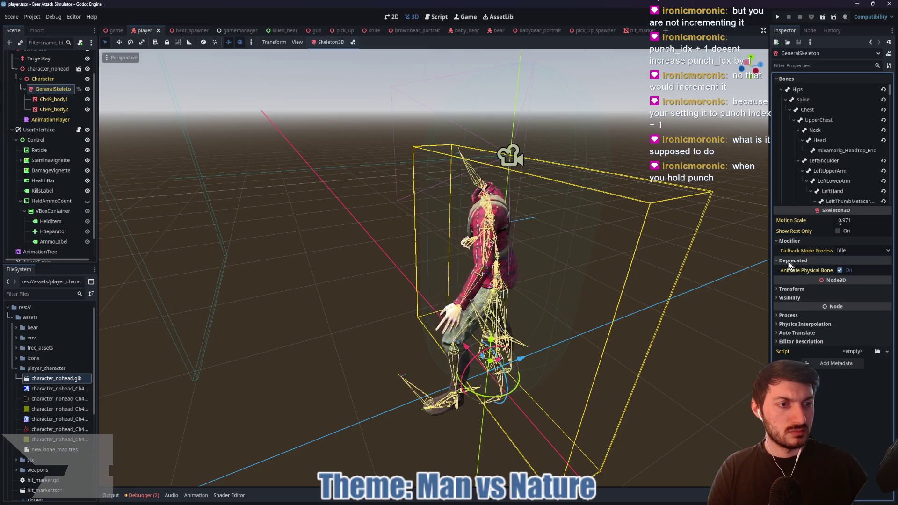
click(795, 260)
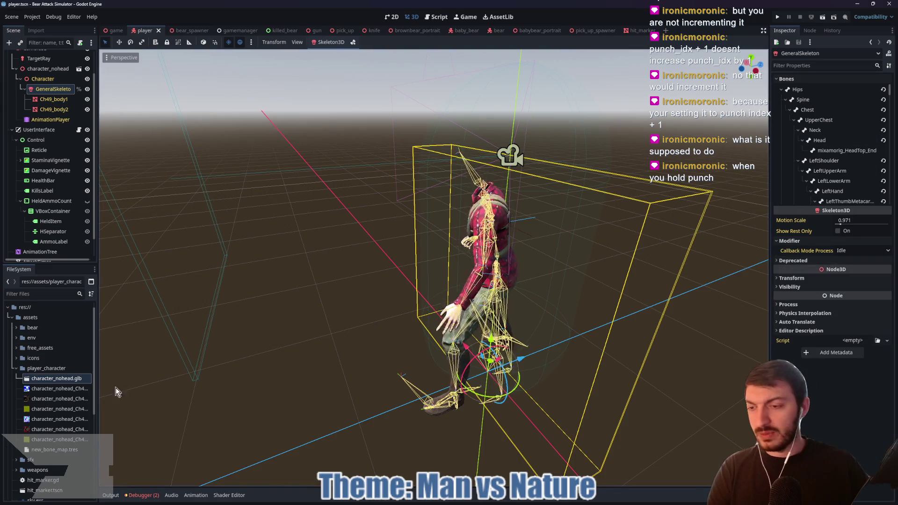
click(55, 449)
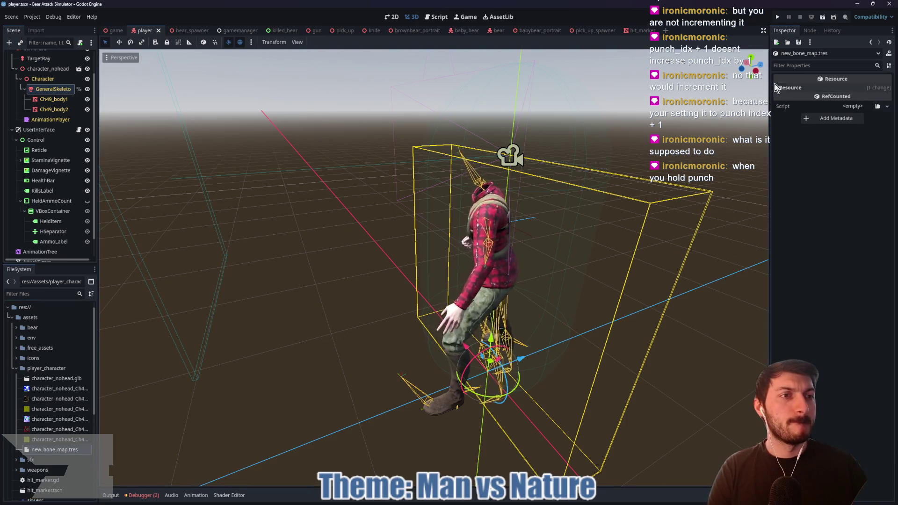
click(790, 87)
click(791, 88)
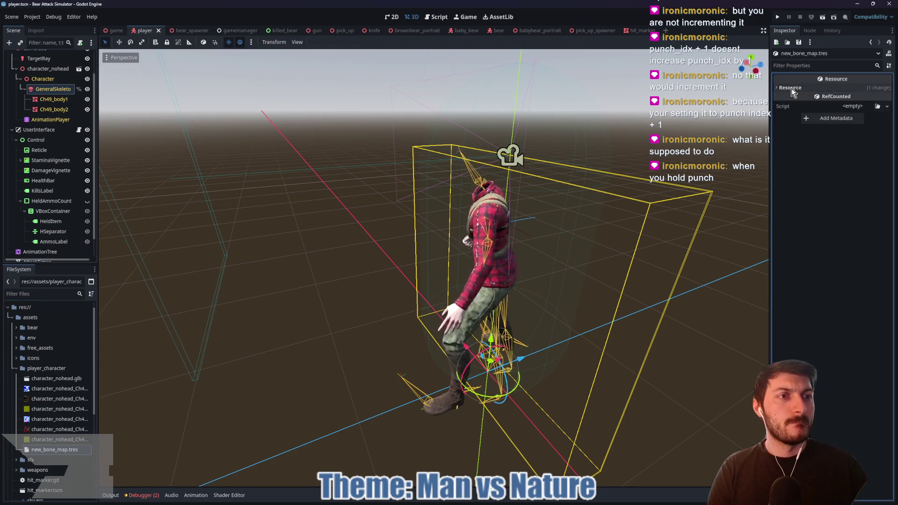
click(53, 120)
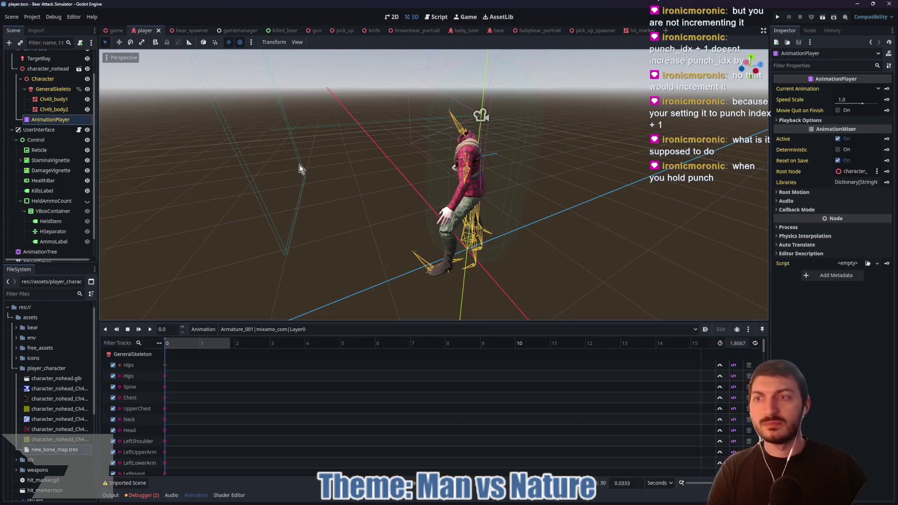
click(799, 120)
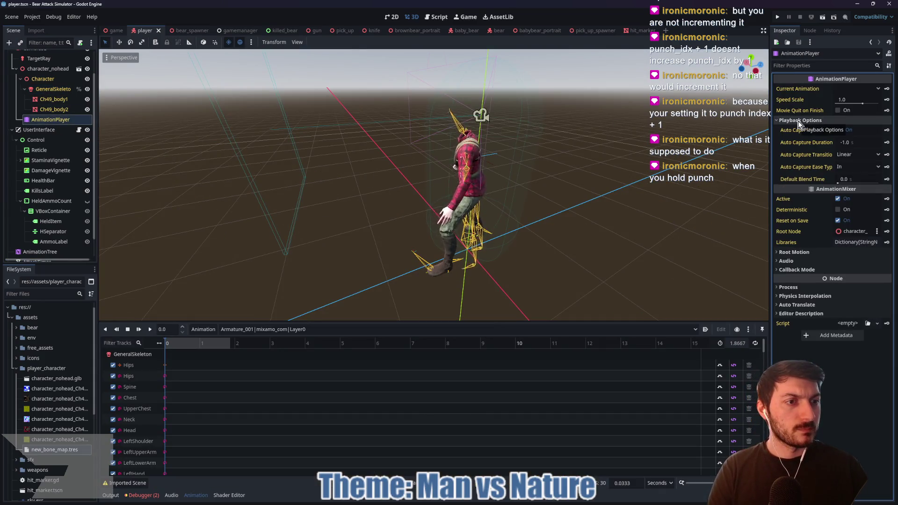
click(795, 252)
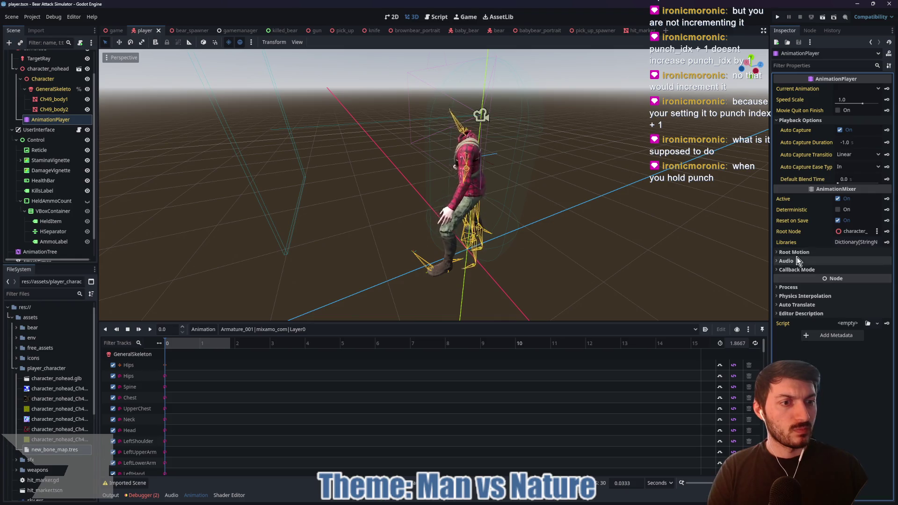
click(795, 251)
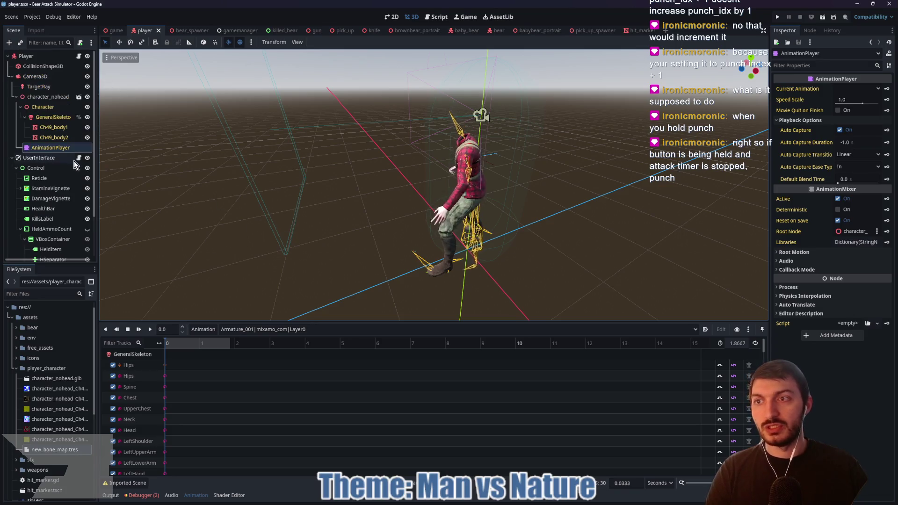
Open player.gd and highlight line 68 connecting the timer timeout to attack.
scroll(69, 60, up, 3)
click(79, 55)
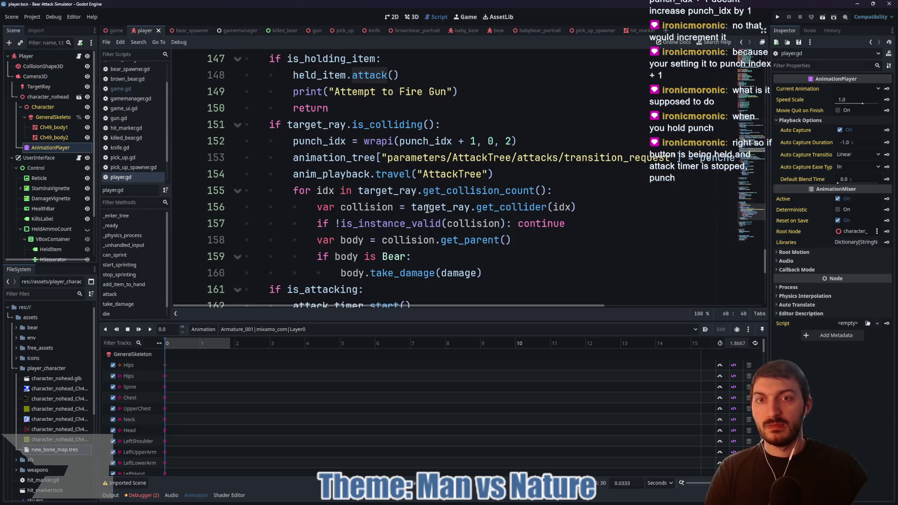
scroll(435, 207, up, 20)
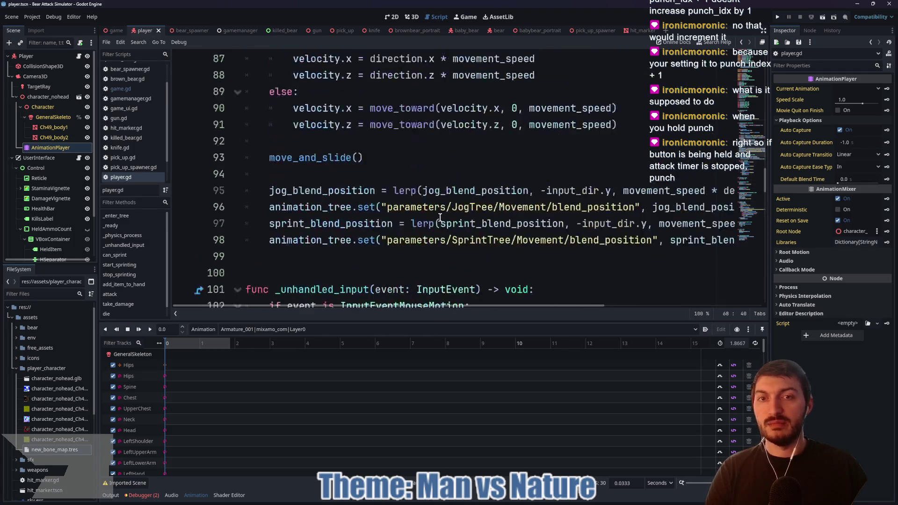
scroll(435, 220, up, 4)
scroll(425, 229, down, 3)
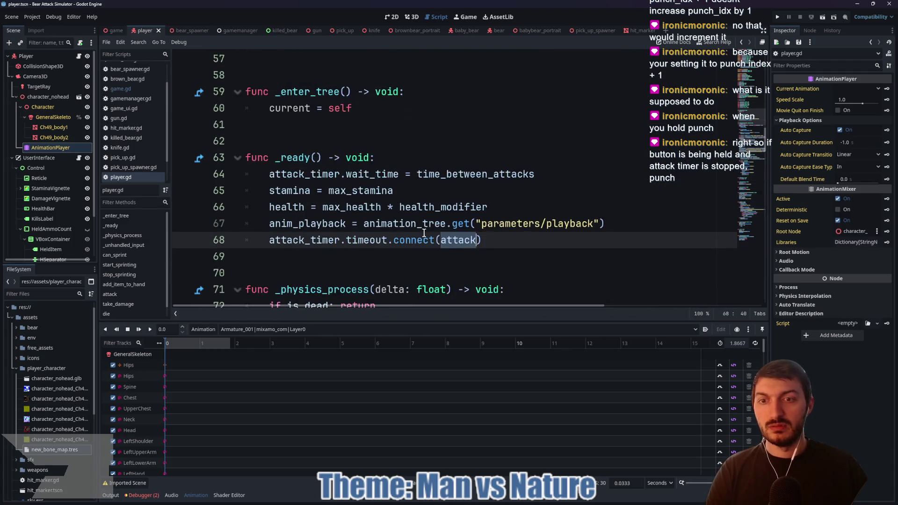
drag(515, 240, 231, 246)
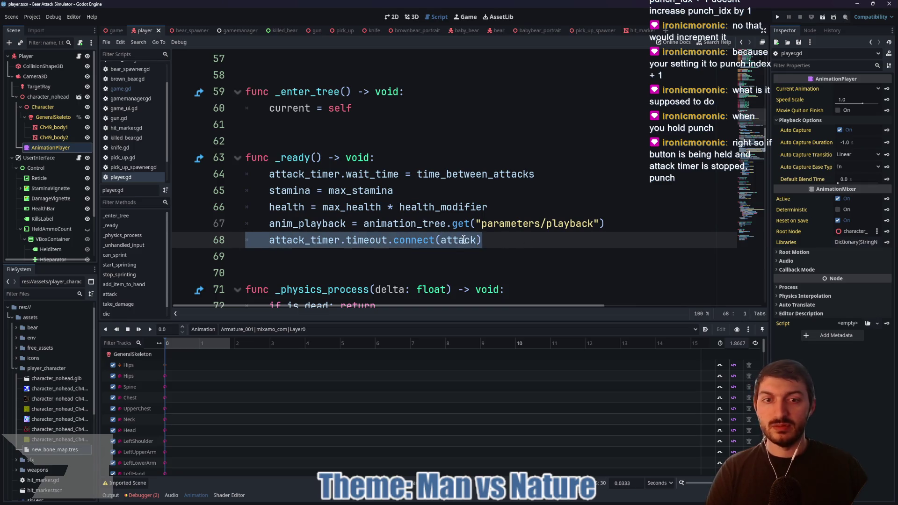
mouse_move(462, 240)
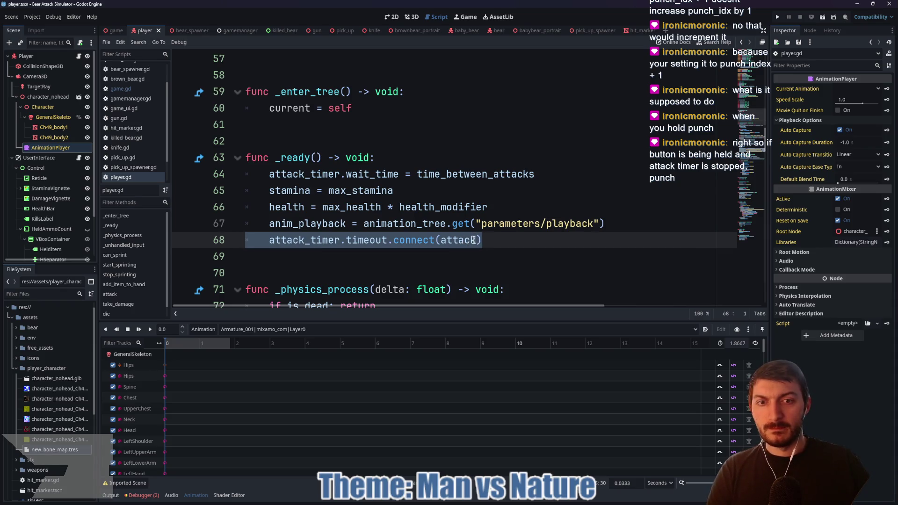
double_click(473, 240)
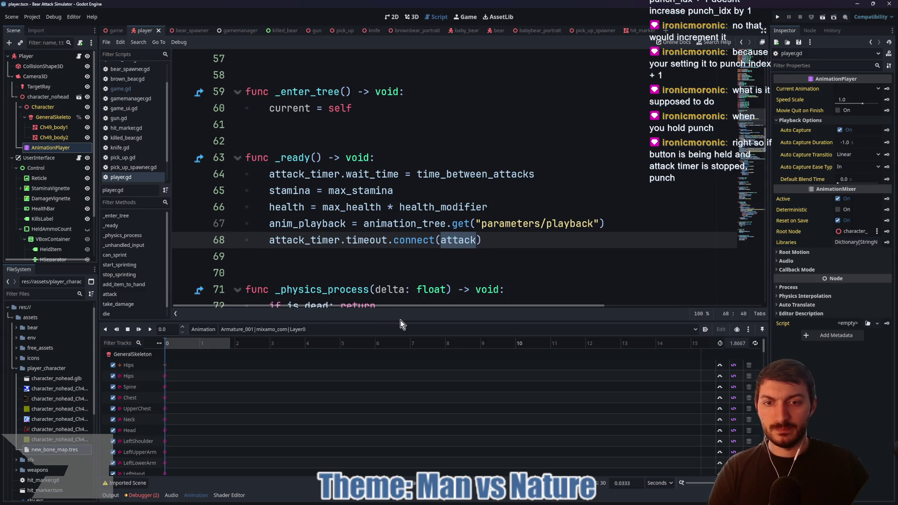
drag(401, 321, 401, 405)
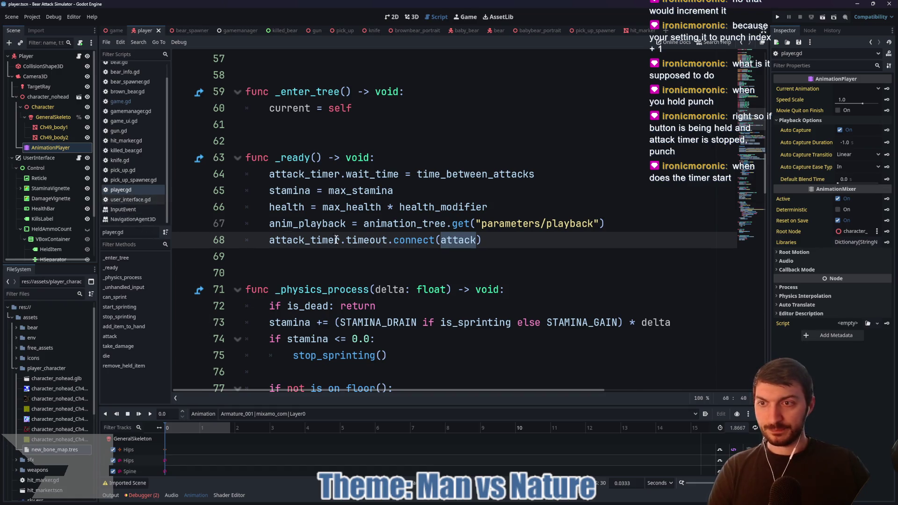
Review the timer stop and is_attacking = true restart code, then select the AttackTimer node.
scroll(383, 261, down, 10)
scroll(382, 261, down, 7)
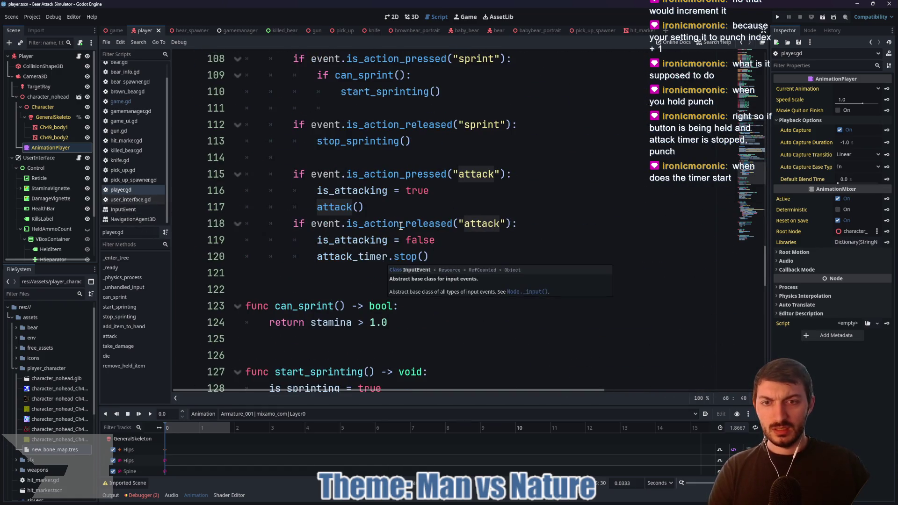
drag(435, 240, 272, 249)
click(395, 191)
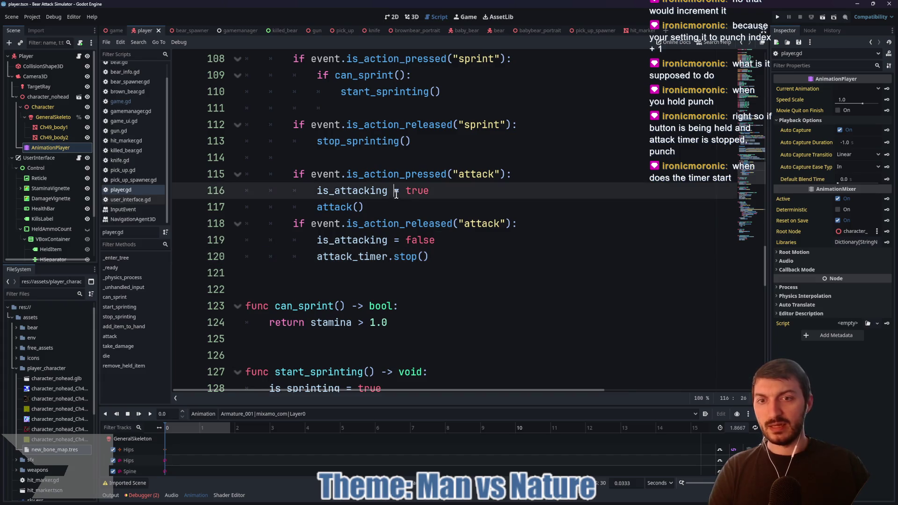
drag(459, 190, 269, 191)
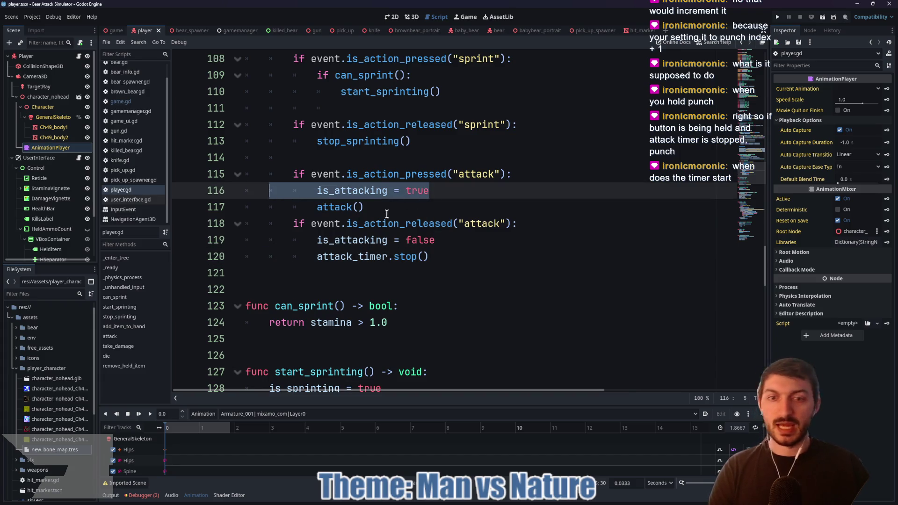
scroll(387, 213, down, 13)
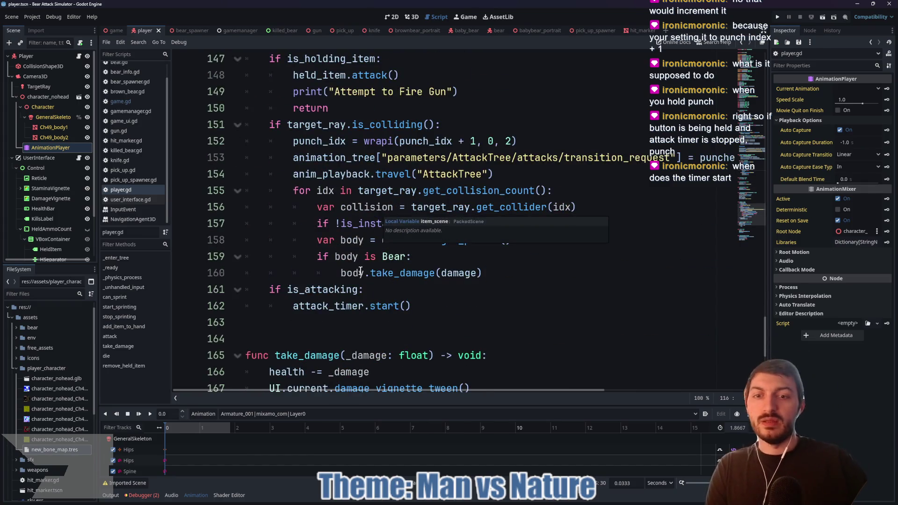
click(262, 289)
scroll(348, 177, up, 3)
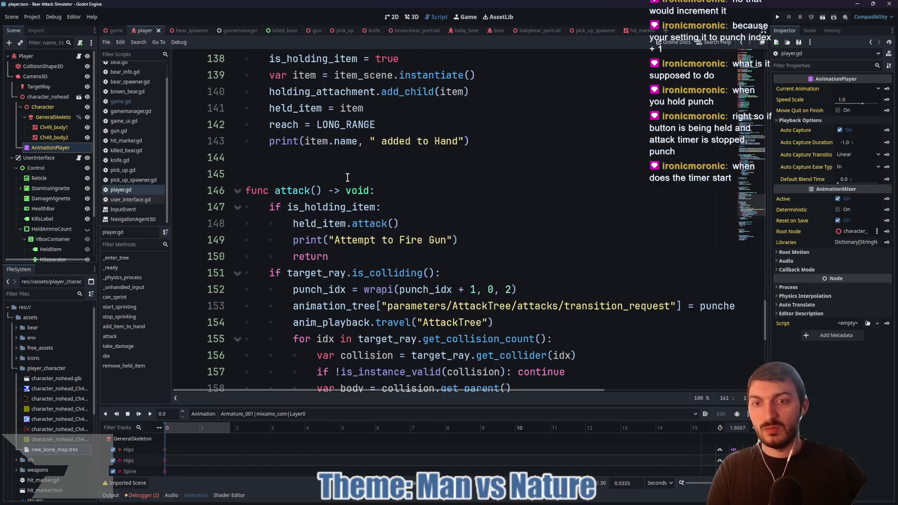
scroll(348, 177, down, 2)
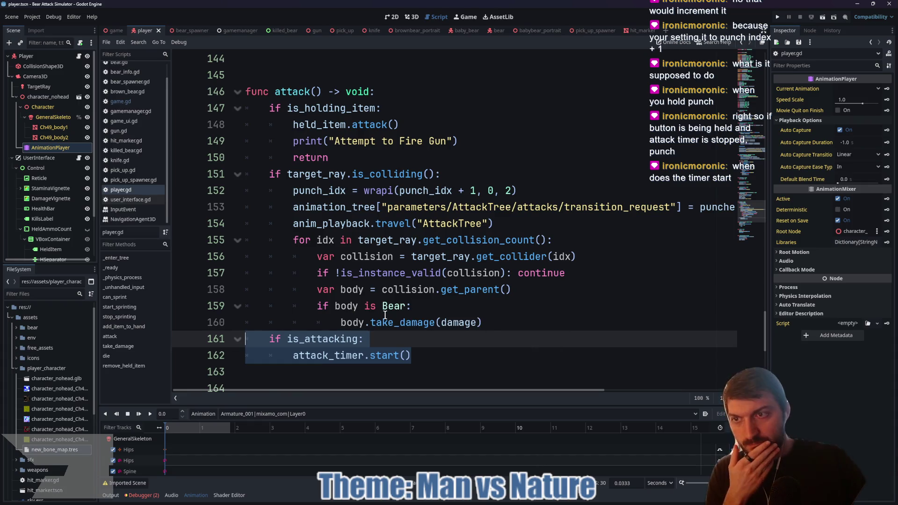
scroll(47, 220, down, 3)
click(37, 240)
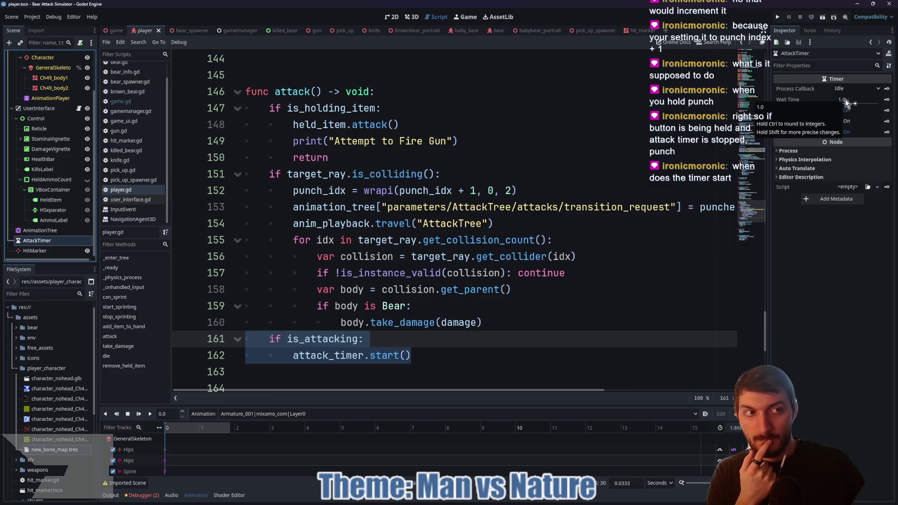
Set the AttackTimer's Wait Time to 2.0 seconds.
click(845, 99)
text(2)
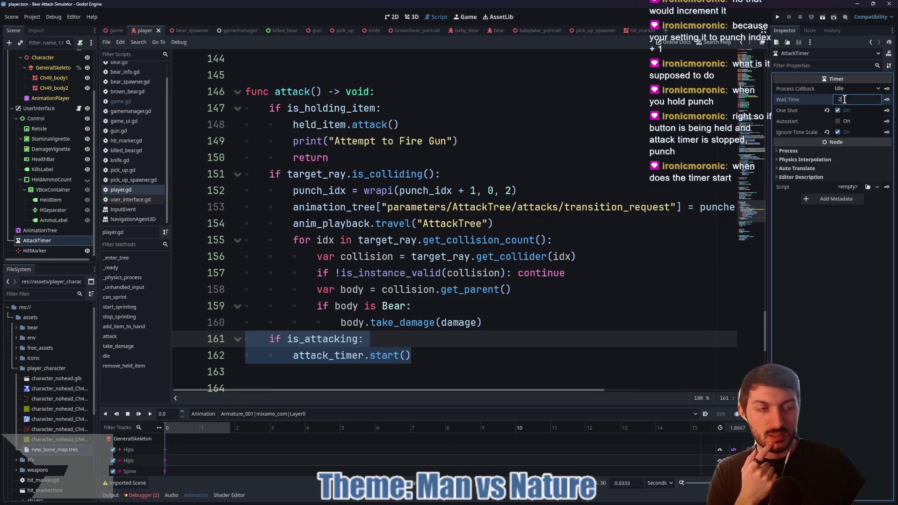
key(Return)
click(551, 220)
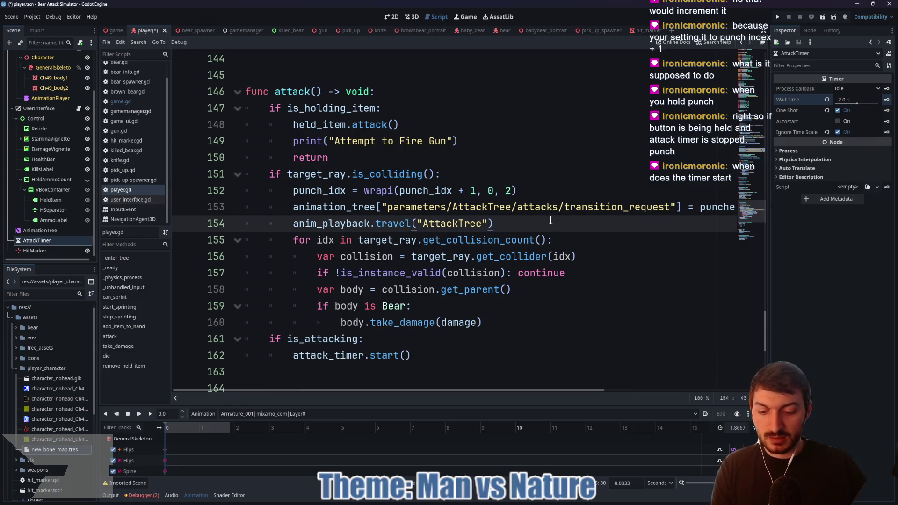
Save the player scene and run the game from game.gd.
key(ctrl+s)
click(113, 30)
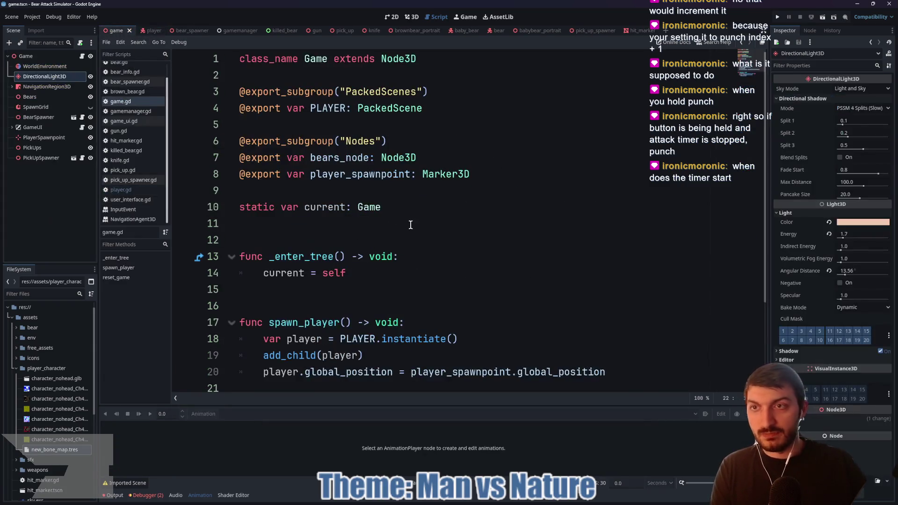
key(F5)
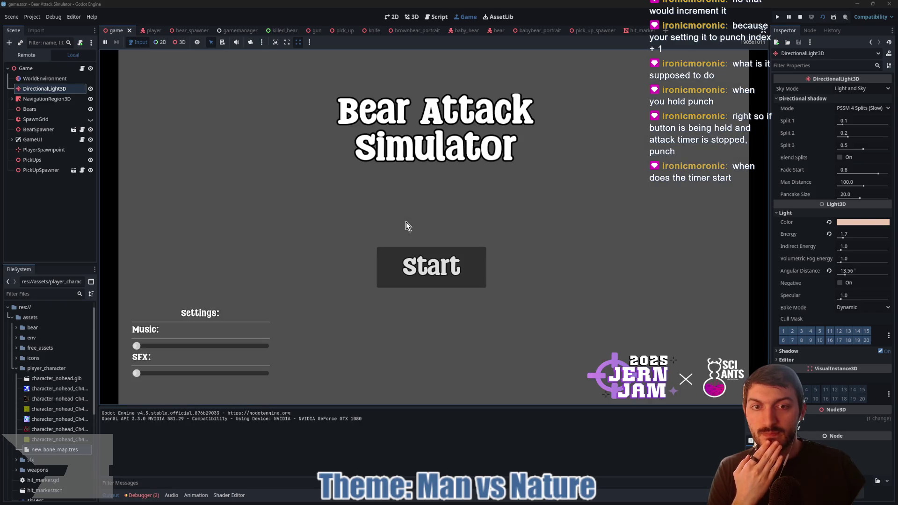
Start a new game, walk to the bears, hold punch to kill two, then stop.
click(430, 266)
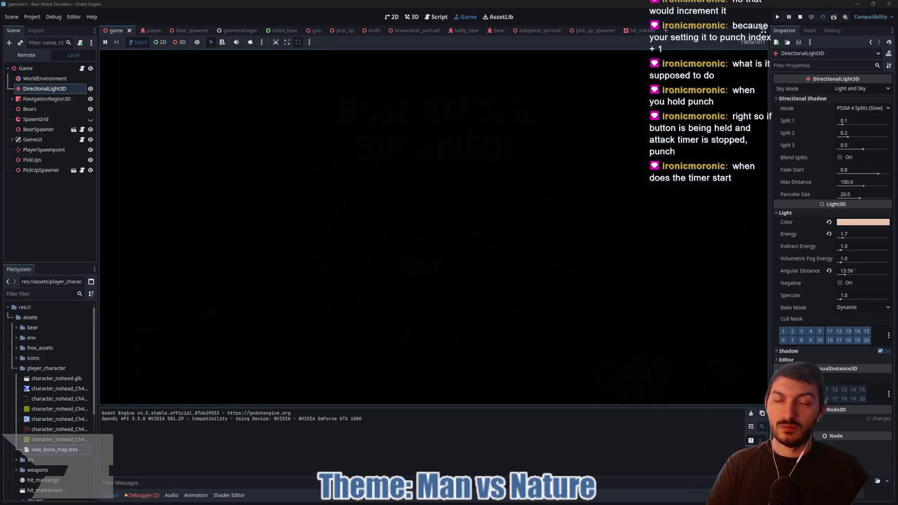
key(w)
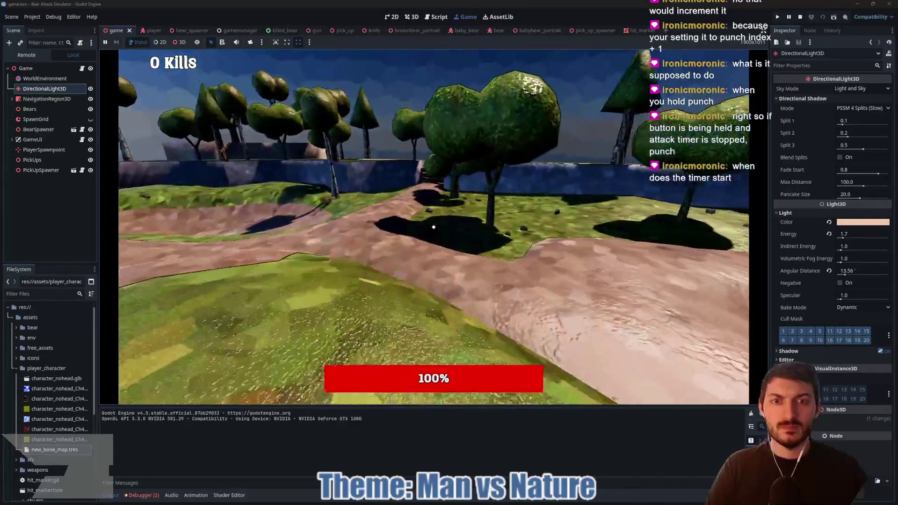
key(w)
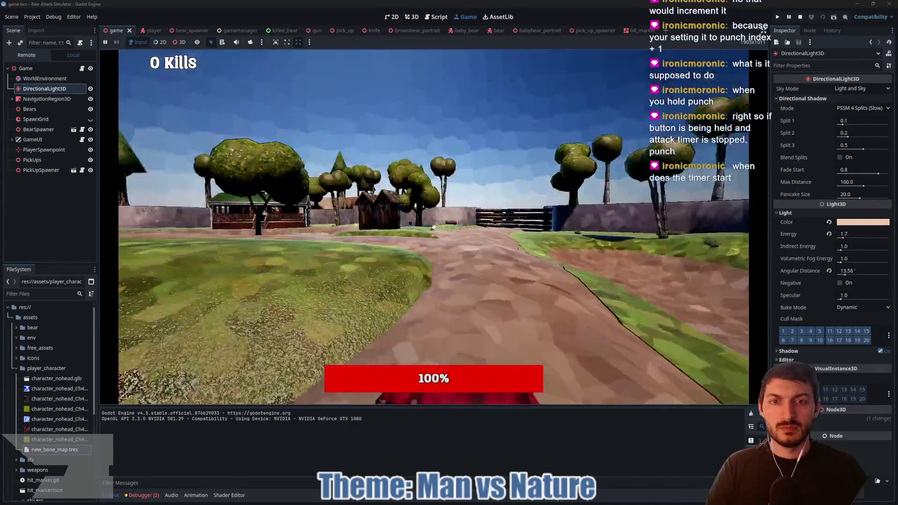
key(w)
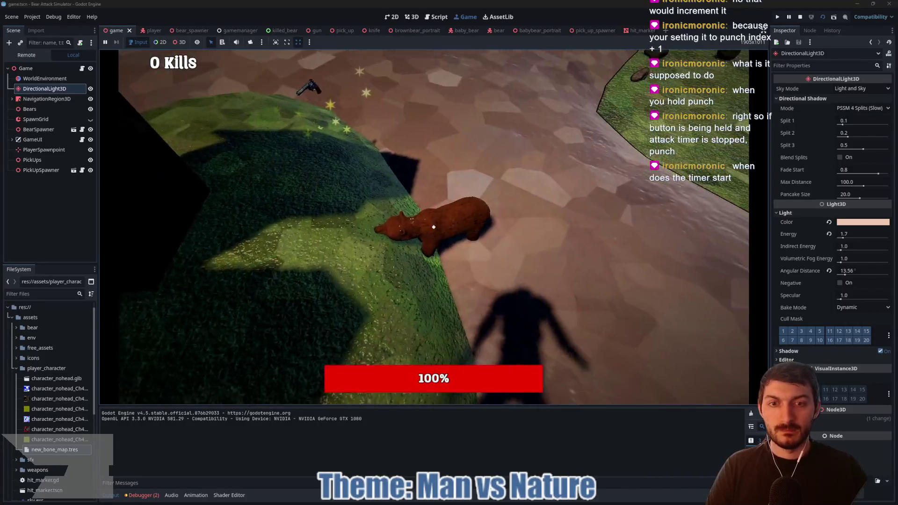
click(434, 226)
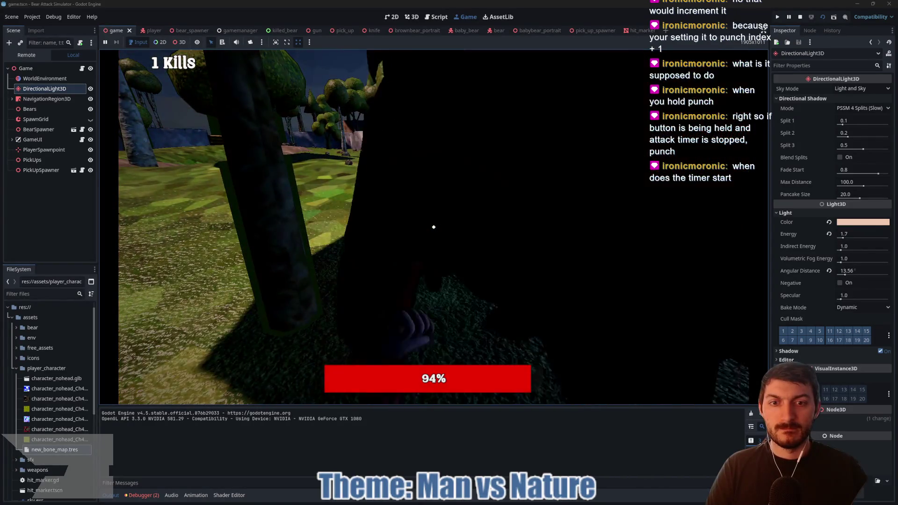
click(434, 227)
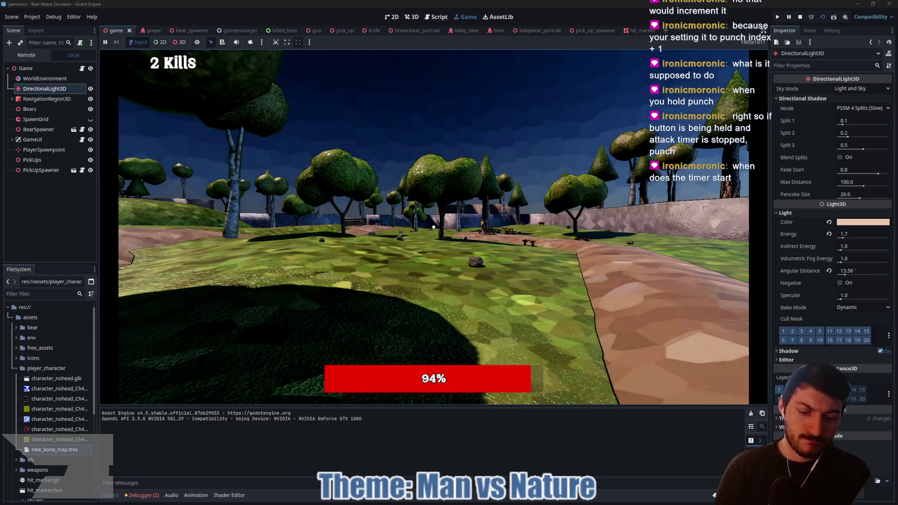
key(F8)
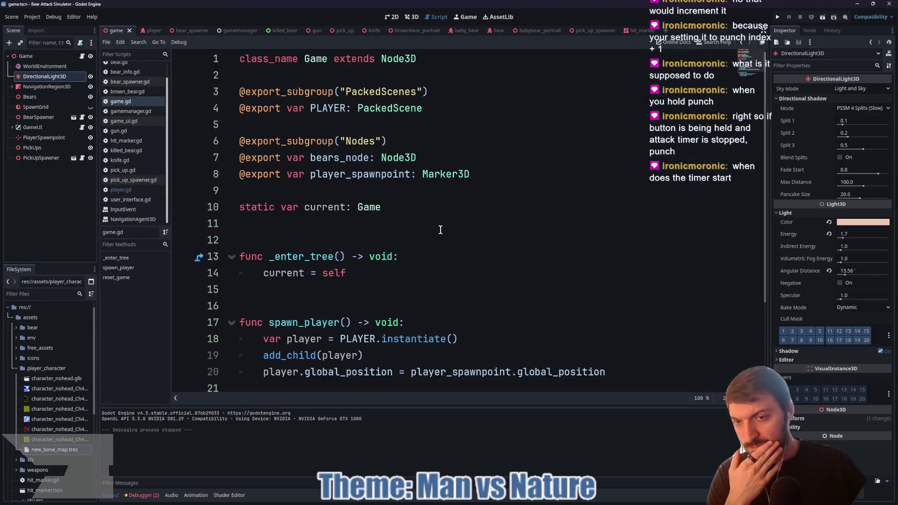
Add print(punches[punch_idx]) to attack() in player.gd, save, and run the game.
click(145, 30)
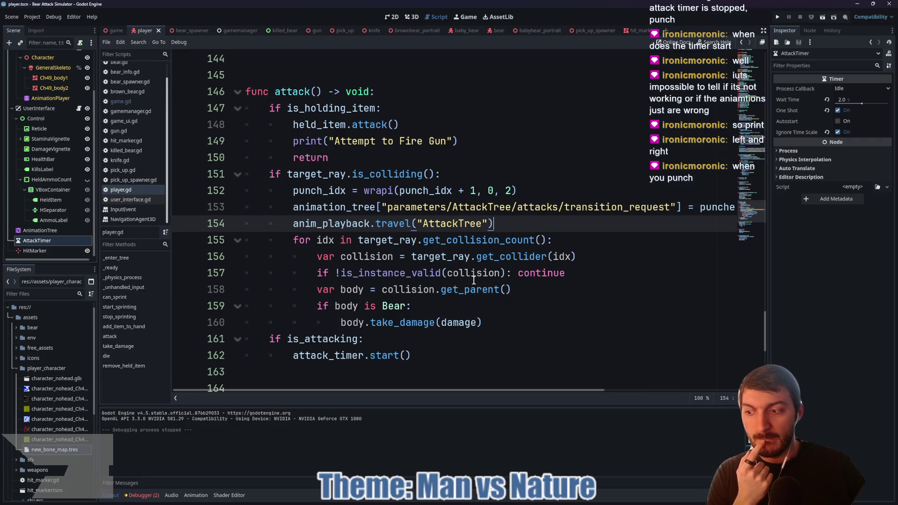
scroll(426, 272, up, 1)
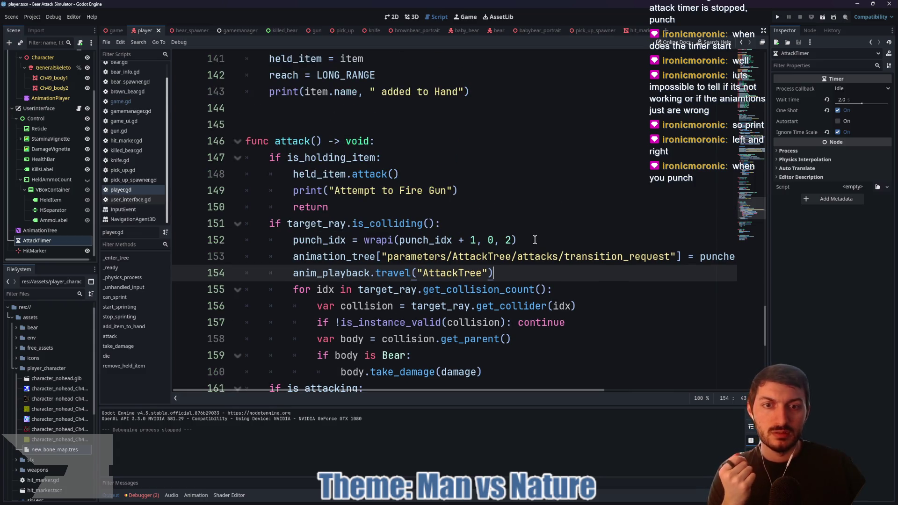
mouse_move(434, 392)
mouse_down()
mouse_move(579, 390)
mouse_move(434, 392)
mouse_up()
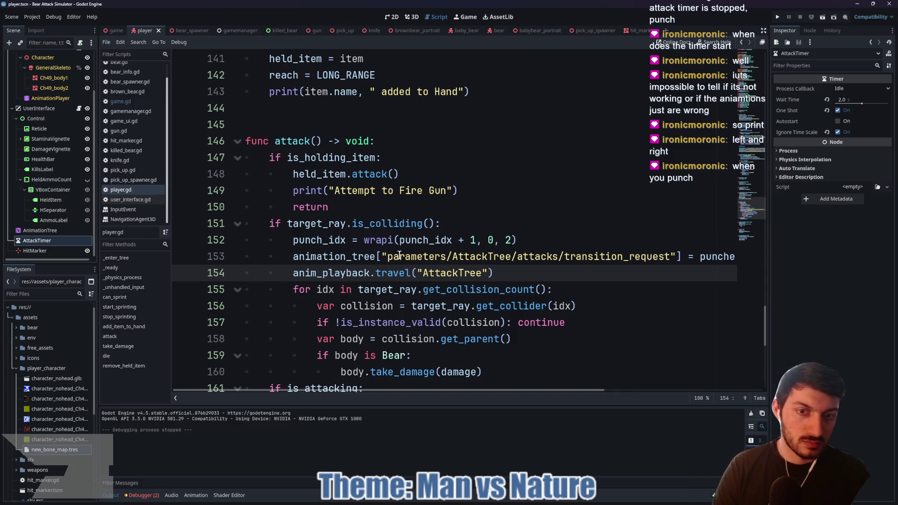
key(Return)
key(Up)
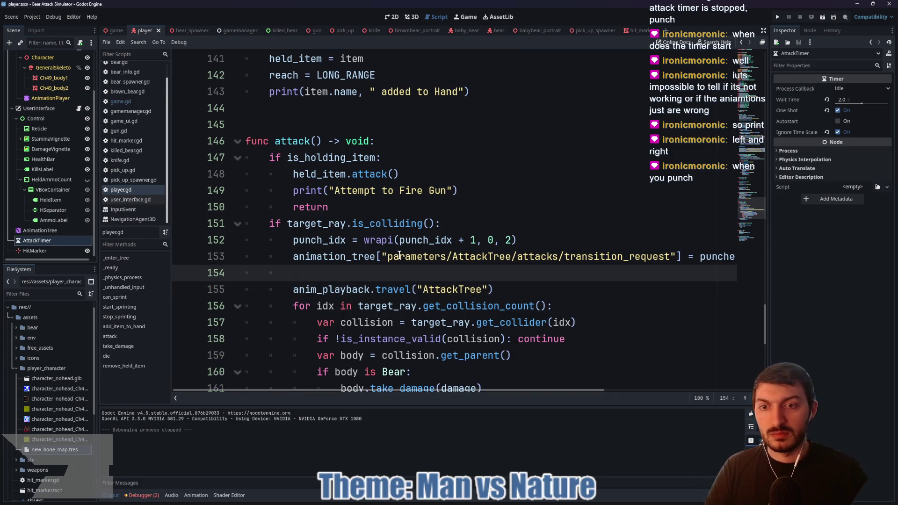
text(print(punche)
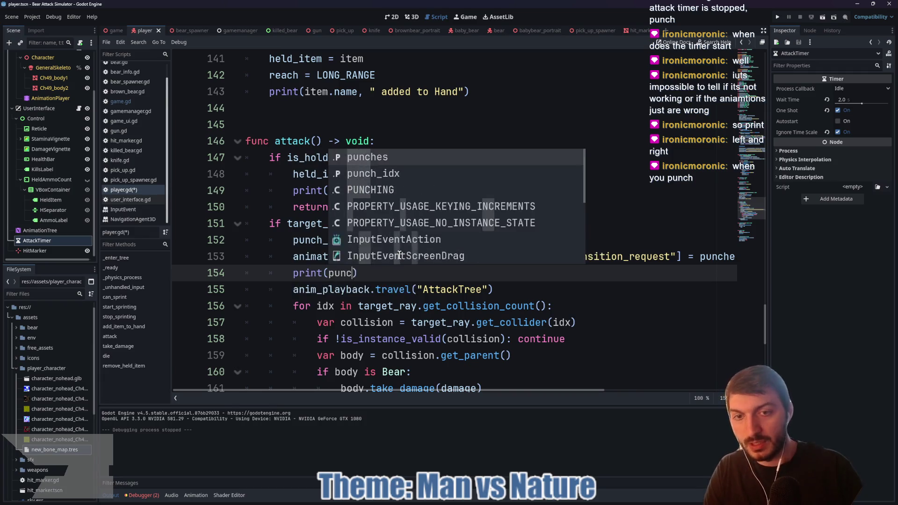
text(s[)
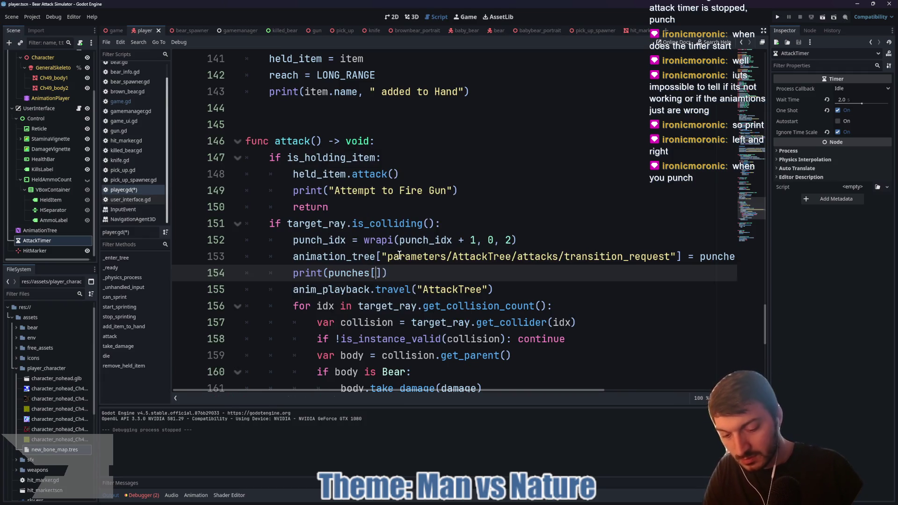
text(punch)
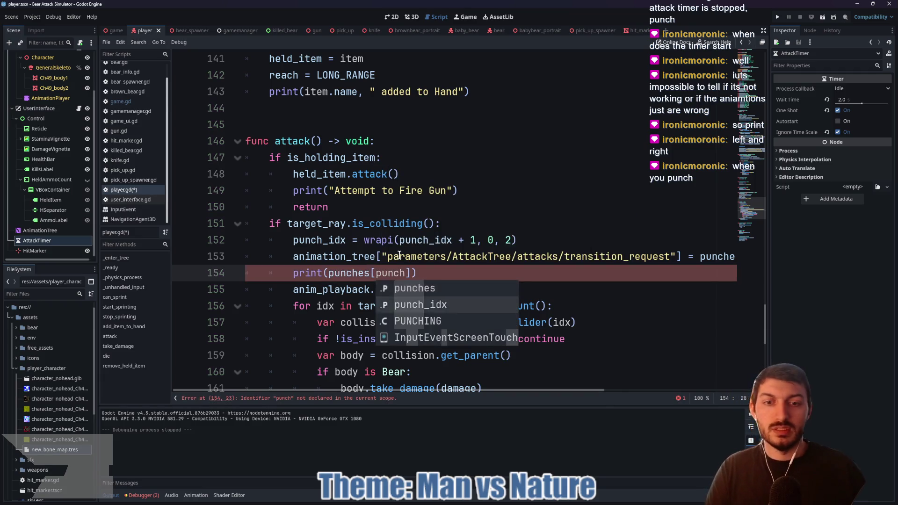
text(_idx)
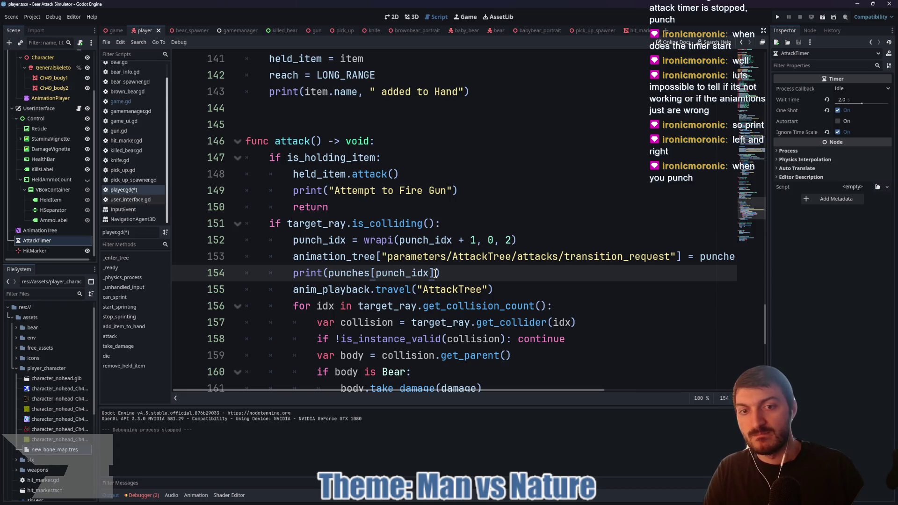
key(ctrl+s)
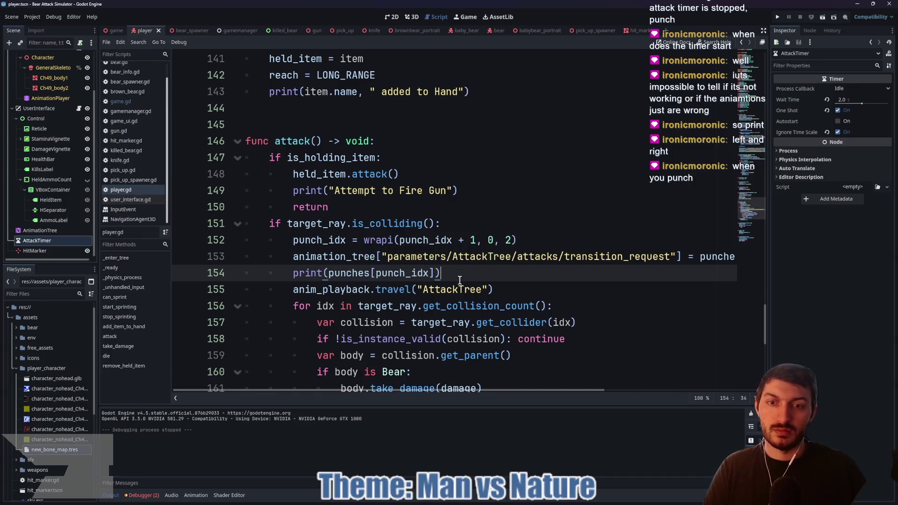
click(116, 30)
key(F5)
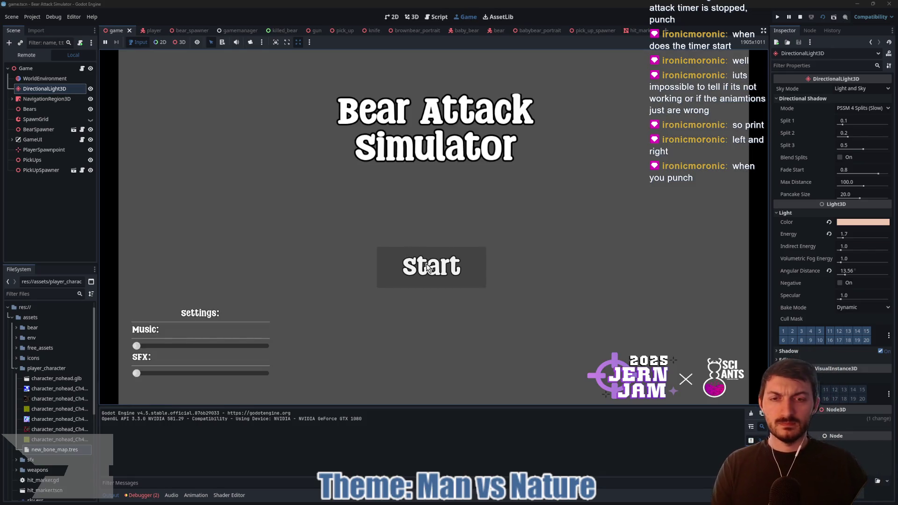
Start a new game, walk to the bears and punch repeatedly to kill them.
click(427, 266)
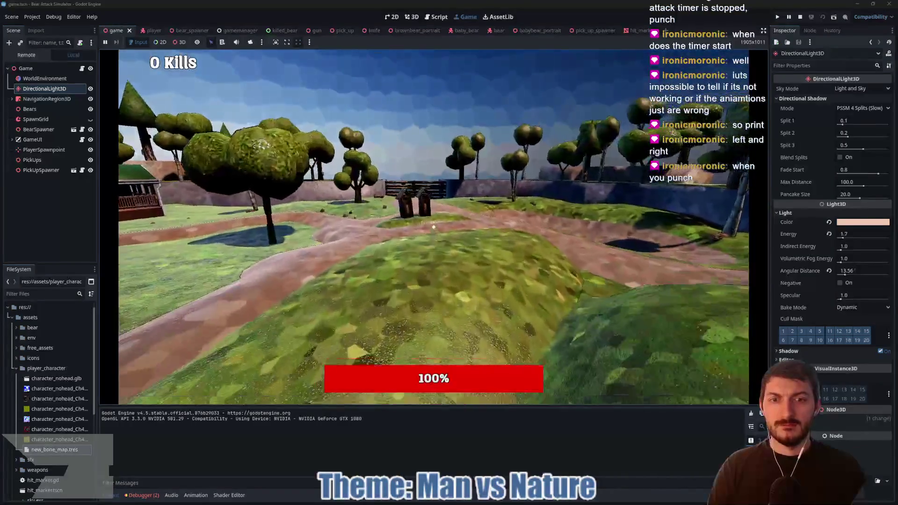
key(w)
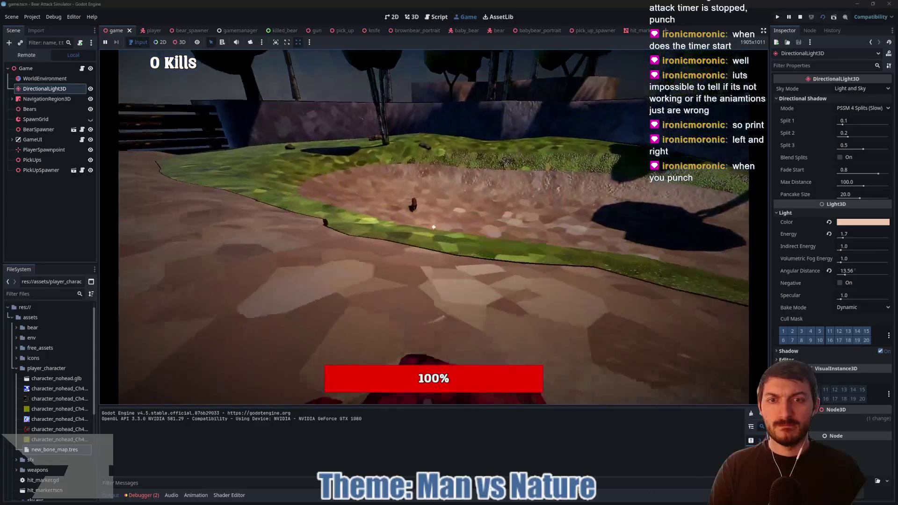
key(w)
click(433, 228)
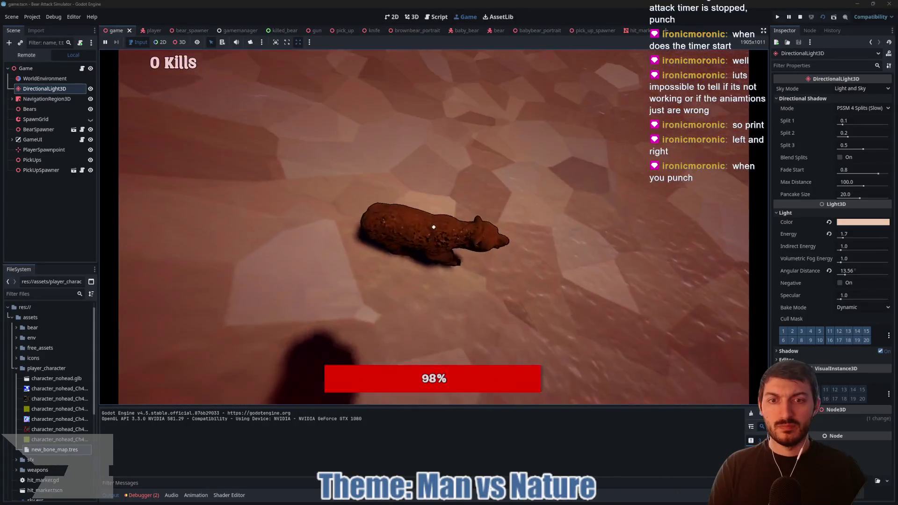
click(434, 227)
click(434, 227)
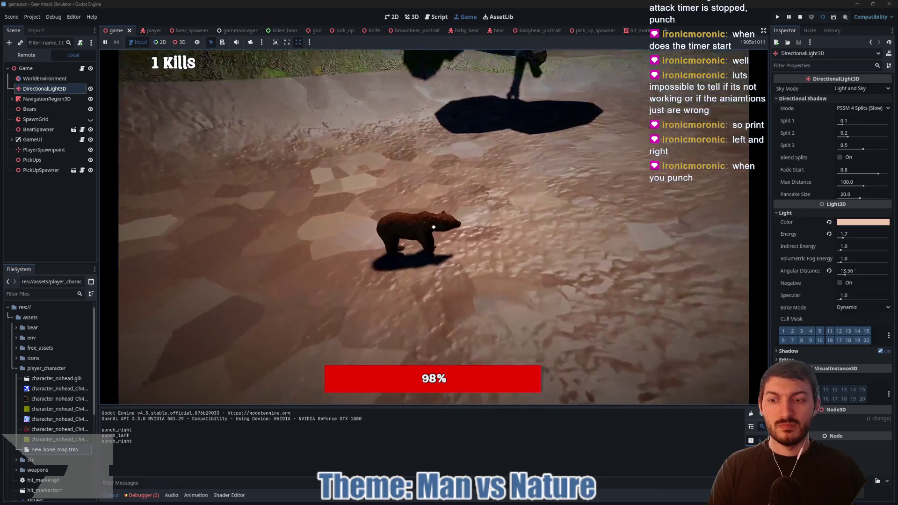
click(434, 227)
click(433, 228)
click(433, 227)
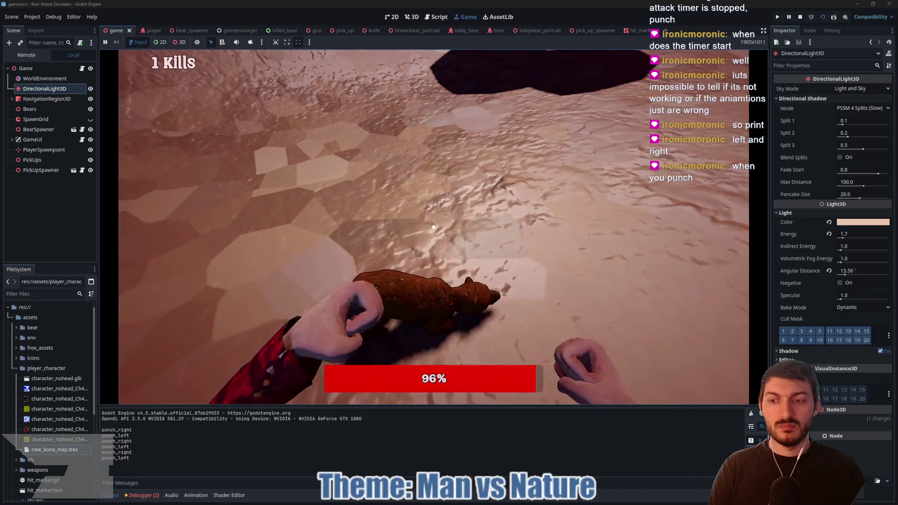
click(433, 227)
click(434, 227)
click(434, 227)
click(433, 227)
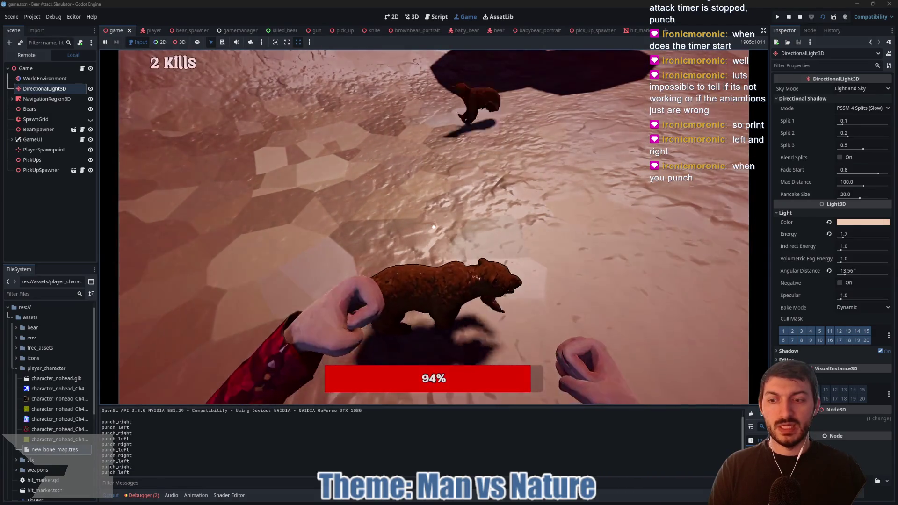
click(434, 227)
click(433, 227)
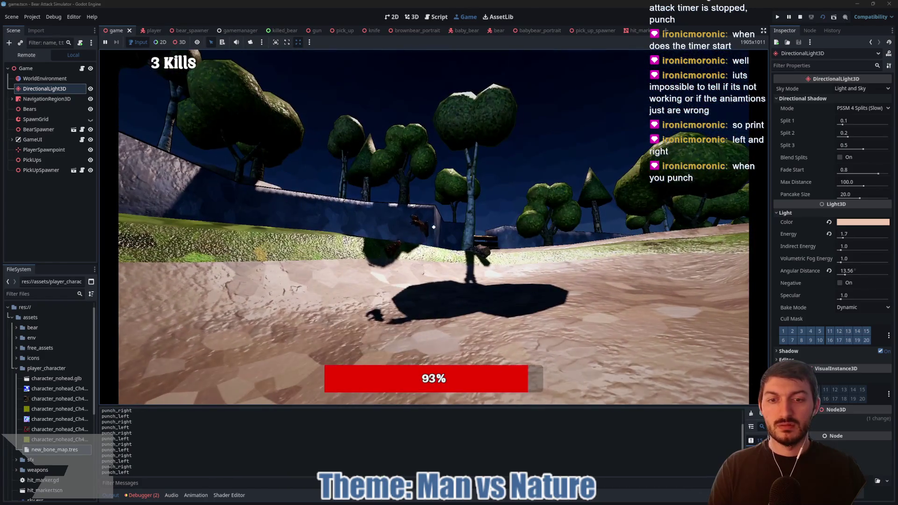
Walk across the grassy hill toward the house, then stop the game.
key(w)
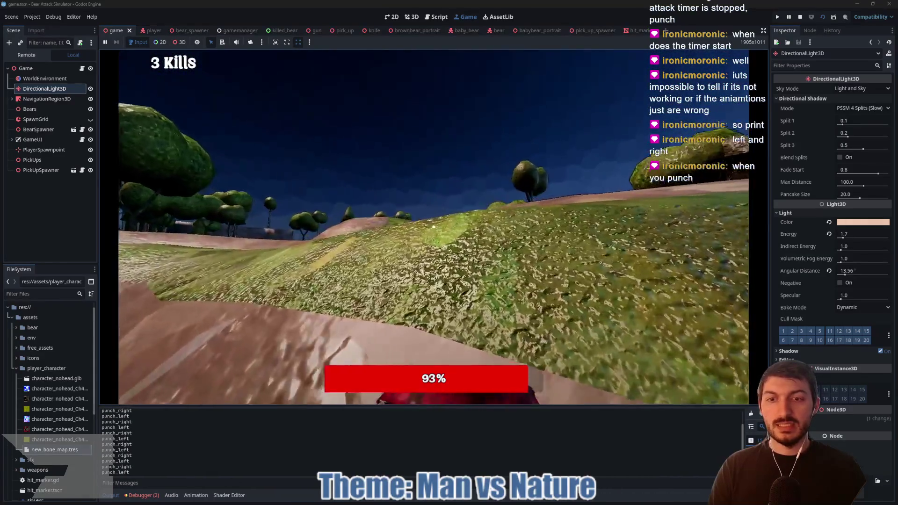
key(w)
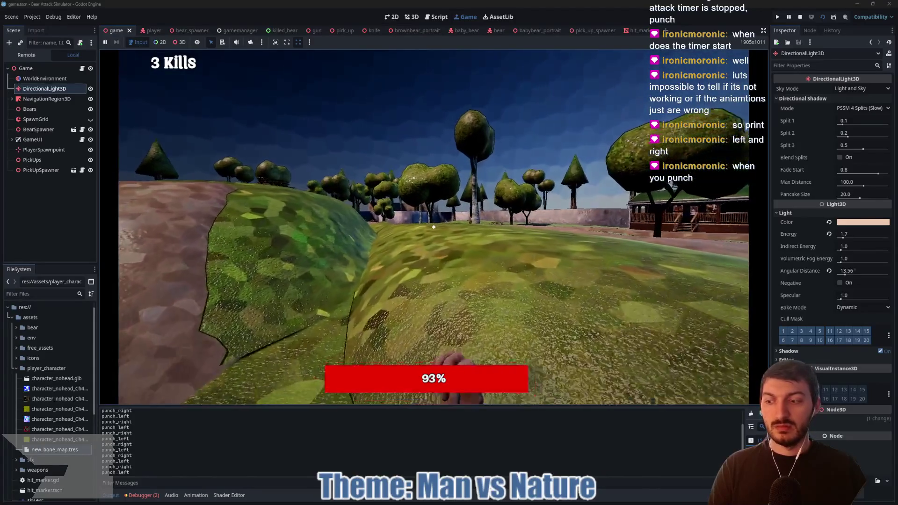
key(w)
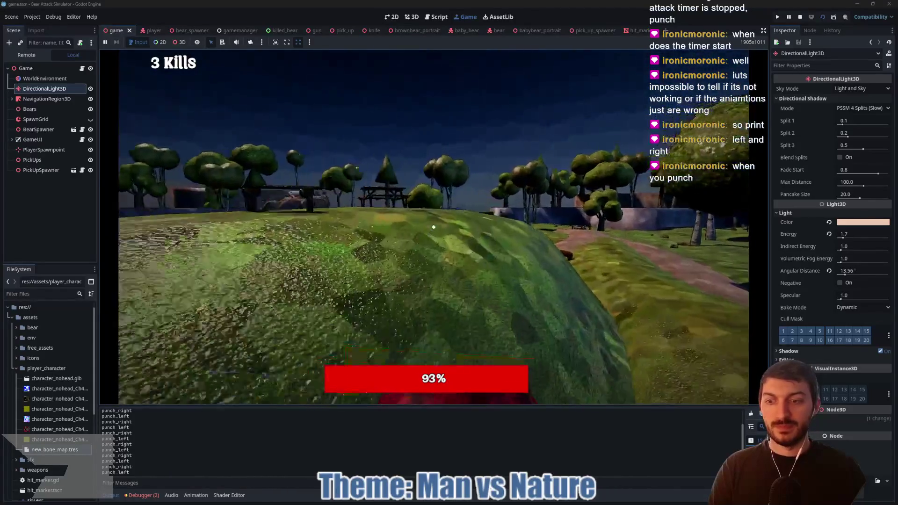
key(F8)
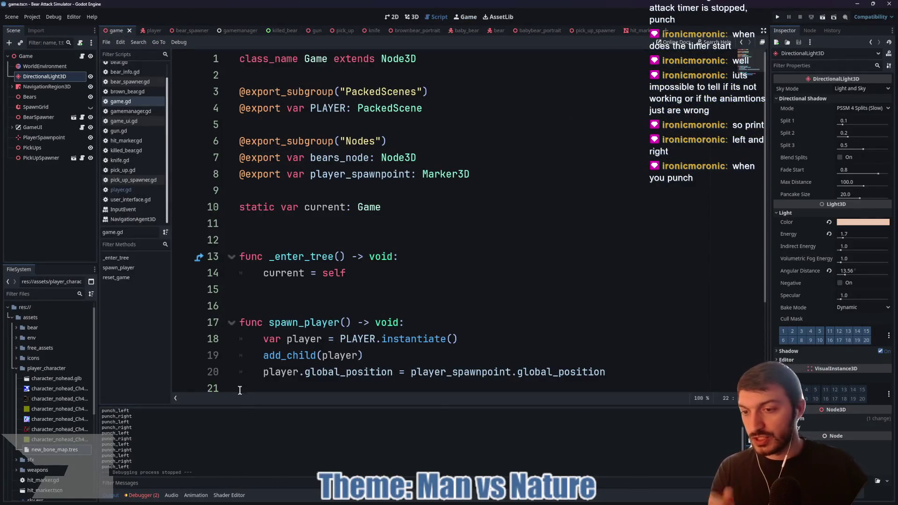
Enlarge the Output log to read the alternating punch names, then return to player.gd.
drag(252, 406, 218, 185)
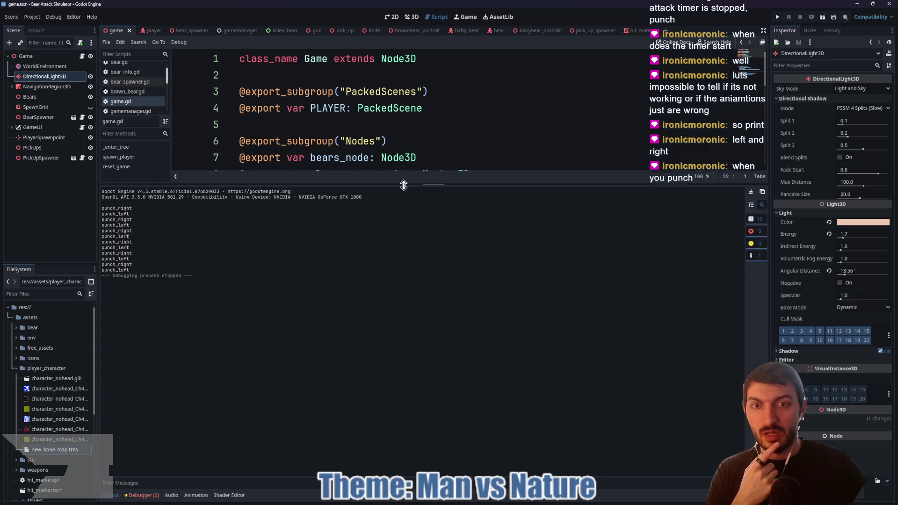
drag(405, 186, 407, 461)
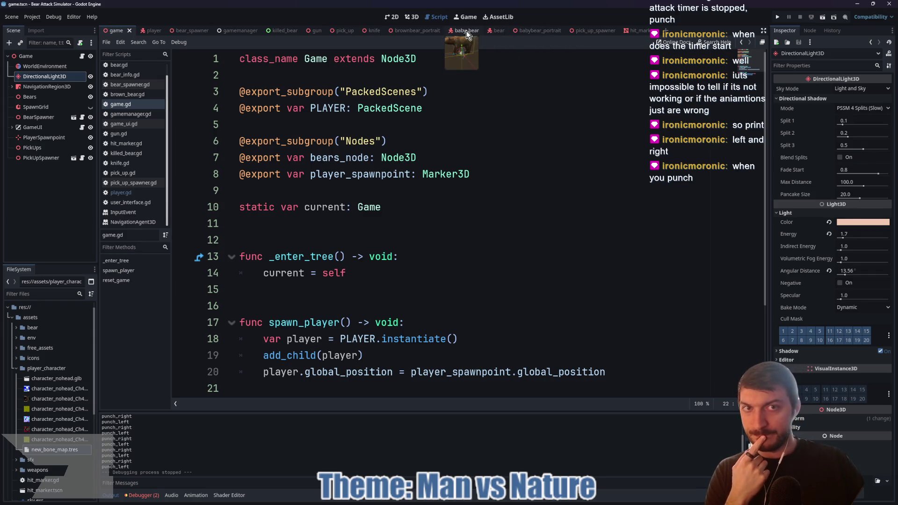
click(153, 33)
scroll(462, 210, down, 1)
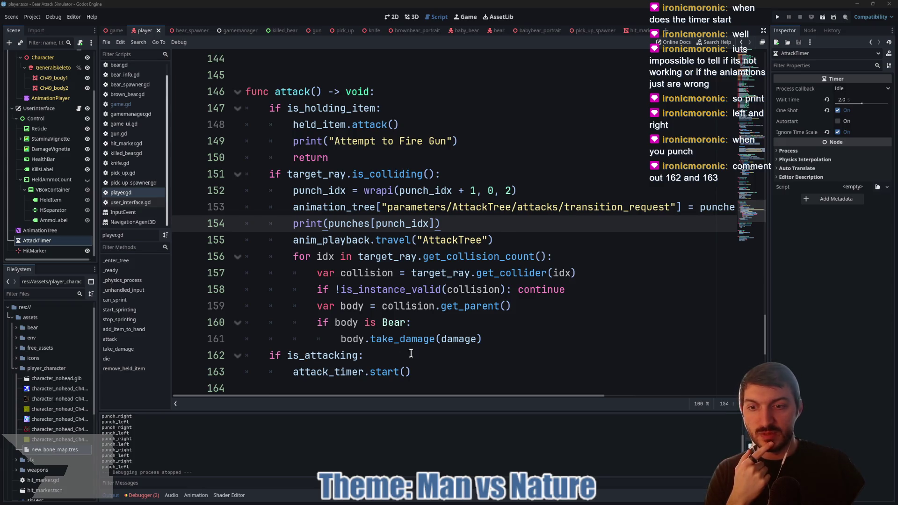
Comment out lines 162–163 (the is_attacking check and attack_timer.start()) in attack() and save player.gd.
drag(376, 372, 247, 355)
key(ctrl+k)
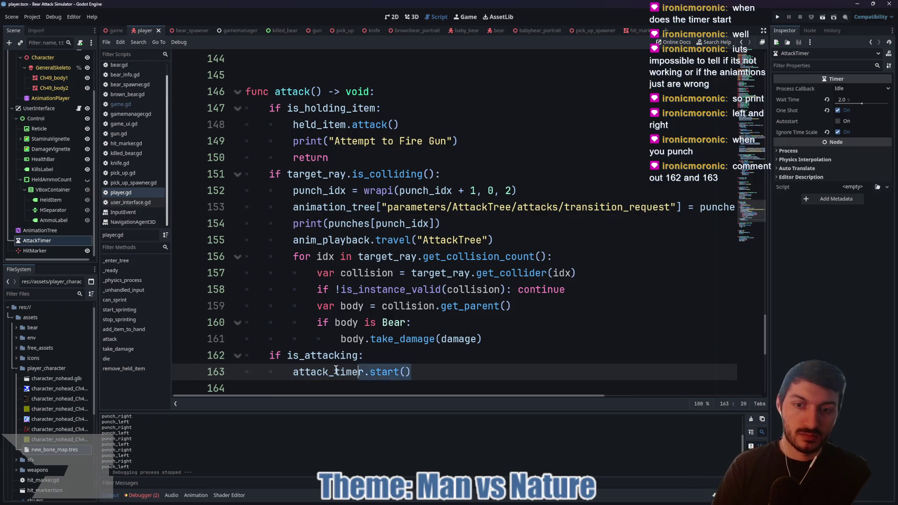
click(389, 356)
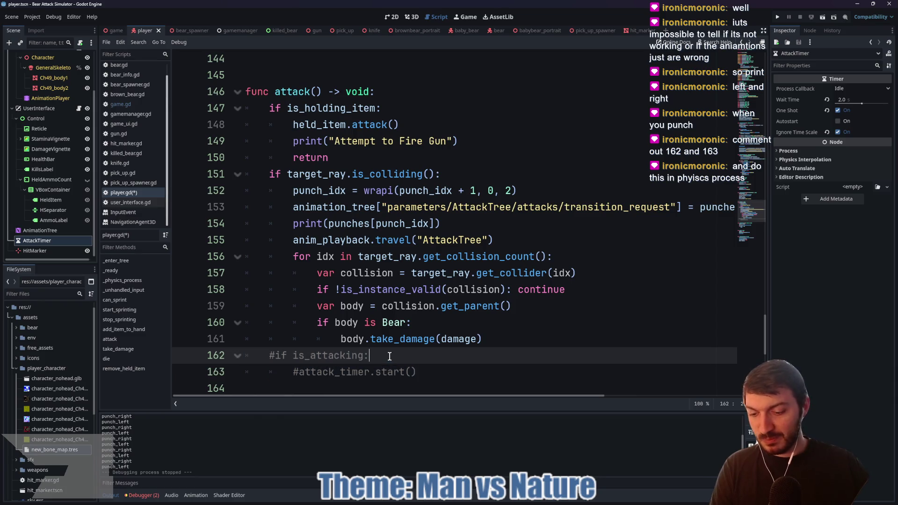
key(ctrl+s)
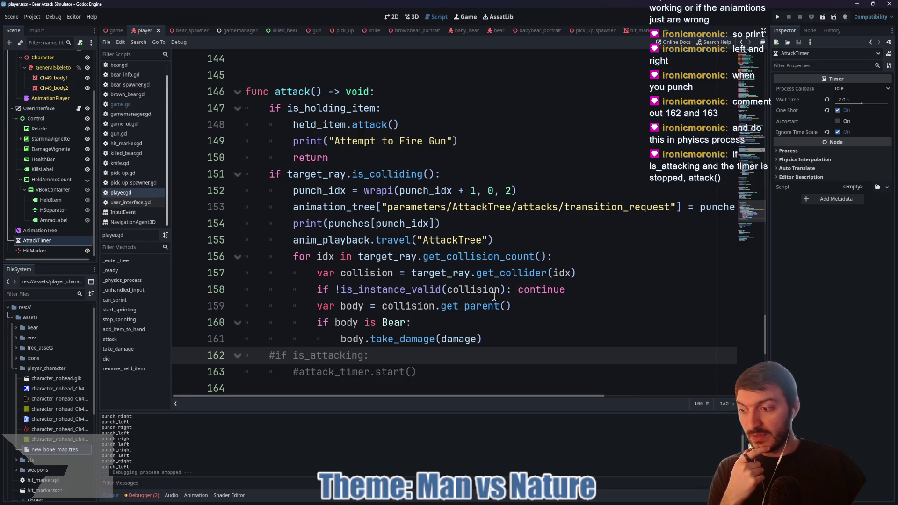
Below line 72 in _physics_process, add the condition 'if is_attacking and attack_timer.is_stopped():'.
scroll(496, 299, up, 10)
scroll(493, 294, up, 10)
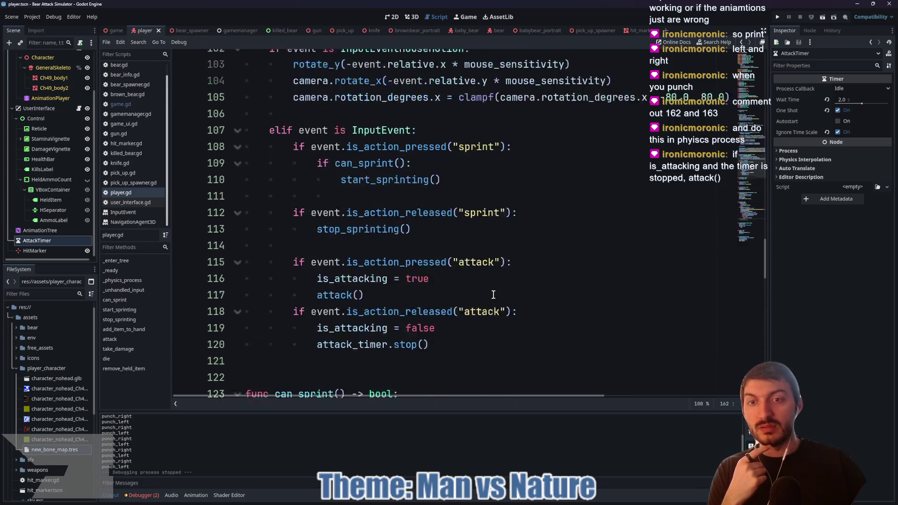
scroll(493, 295, up, 6)
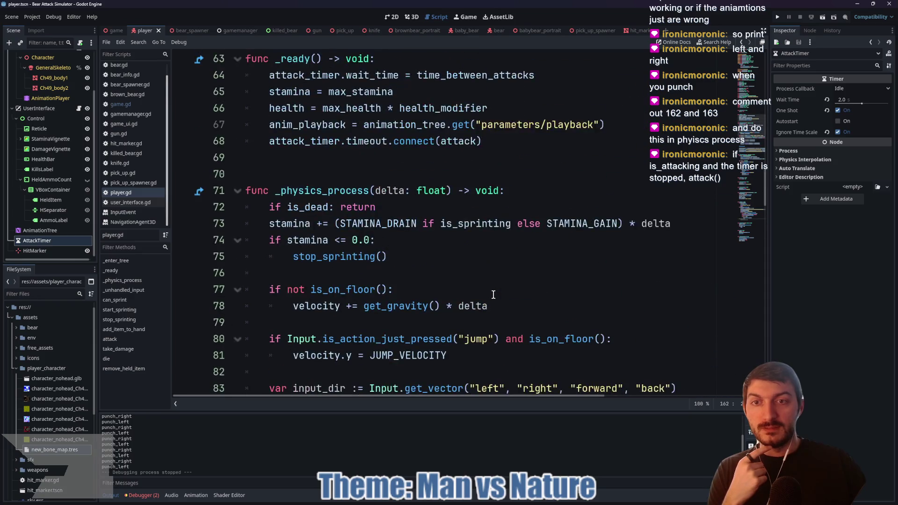
click(407, 207)
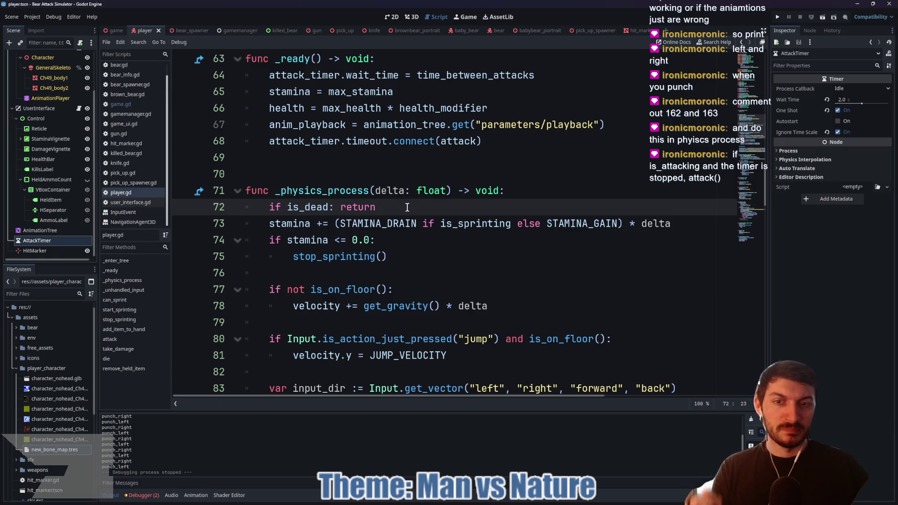
key(Return)
key(Return)
key(Up)
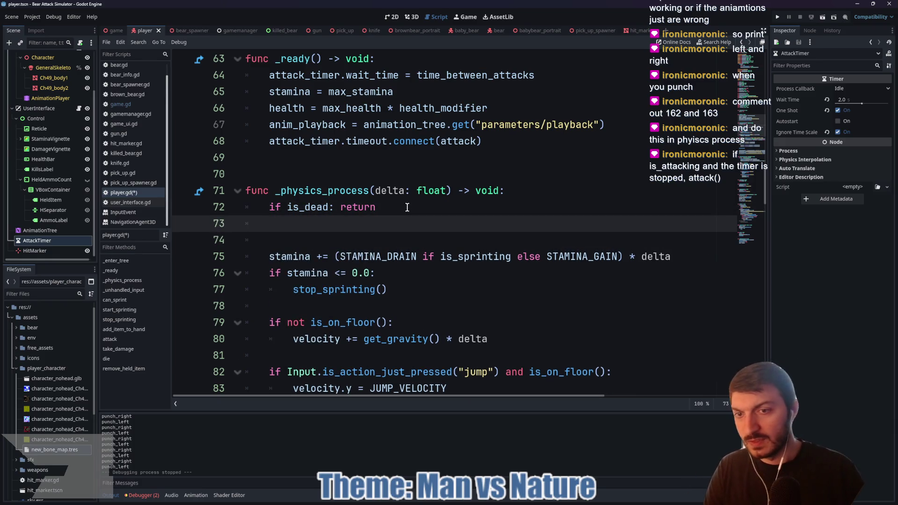
text(if is_attacking)
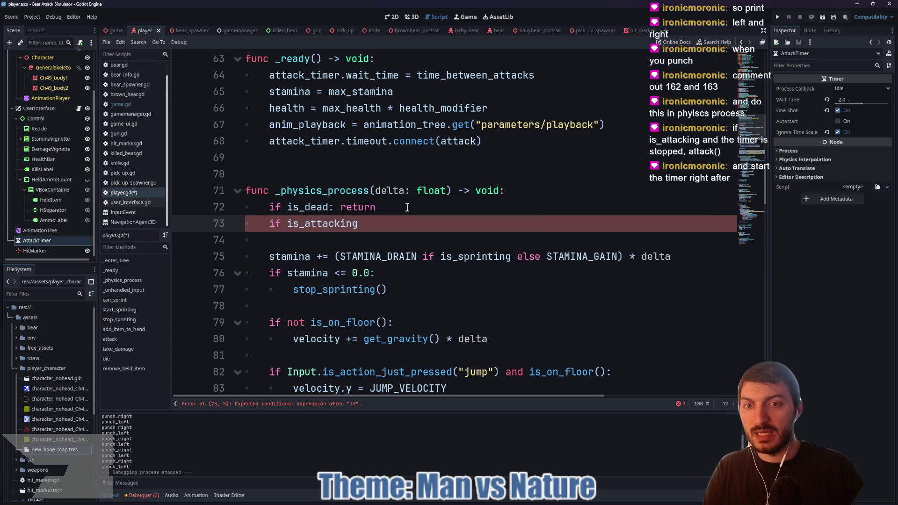
text( and atta)
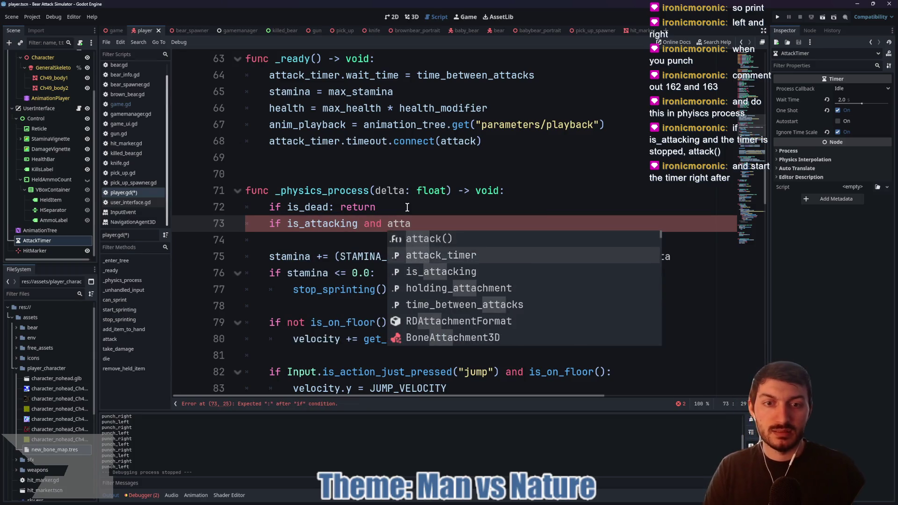
key(Return)
text(.is)
key(Return)
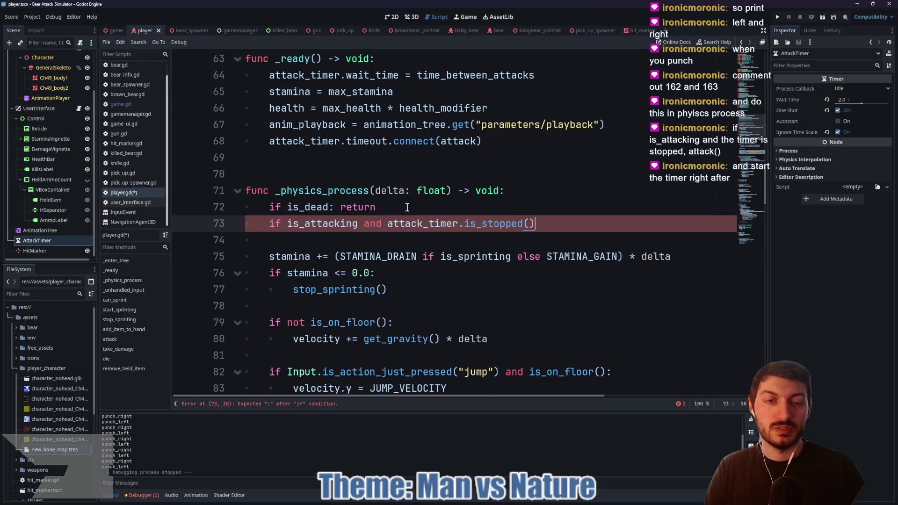
text(:)
Give that condition the body attack_timer.start() and save player.gd.
key(Return)
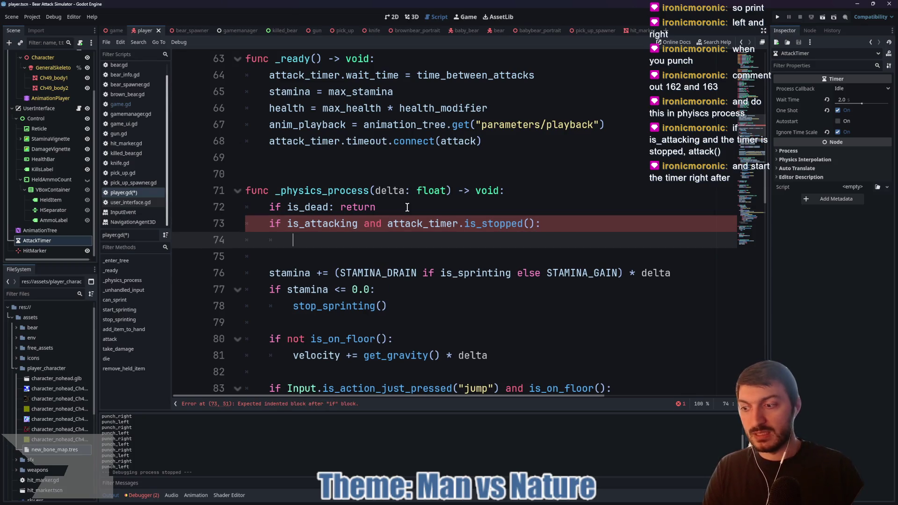
text(atta)
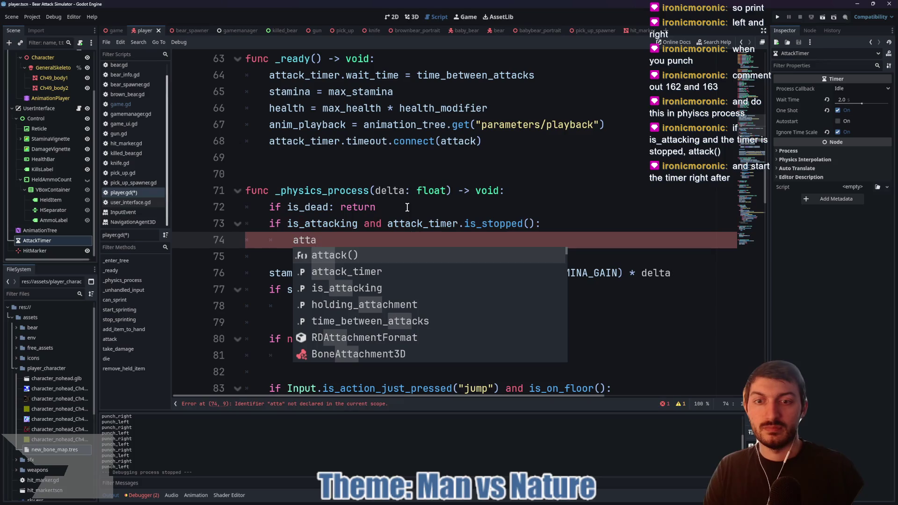
key(Down)
key(Return)
text(.sta)
key(Return)
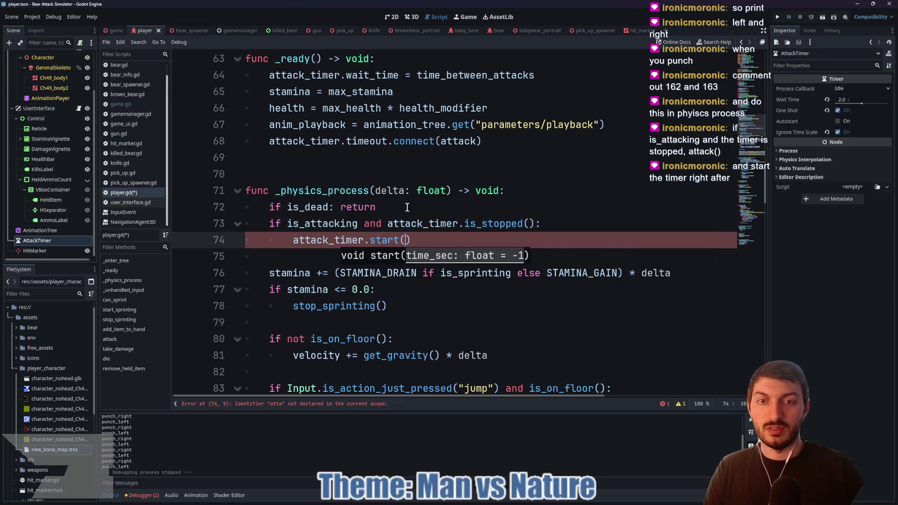
click(439, 242)
key(ctrl+s)
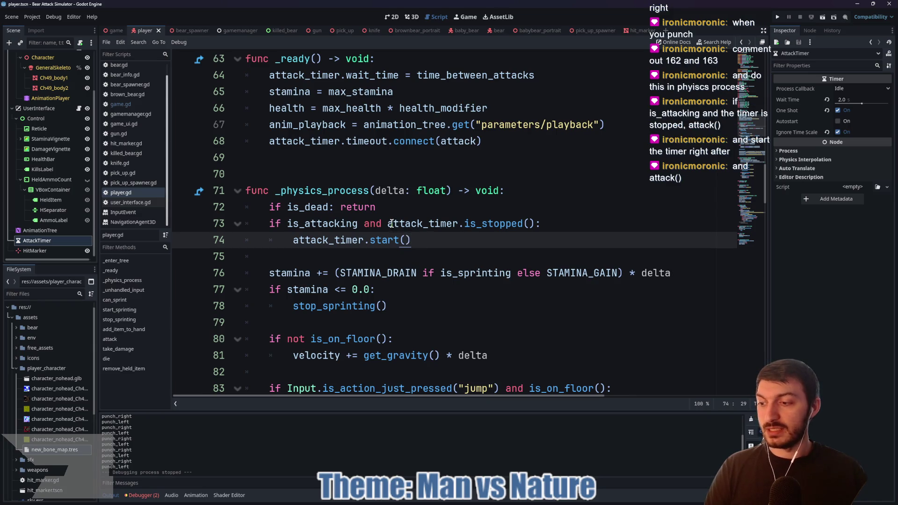
Add an attack() call under the timer check and comment out line 68's timeout connection with #.
click(542, 221)
key(Return)
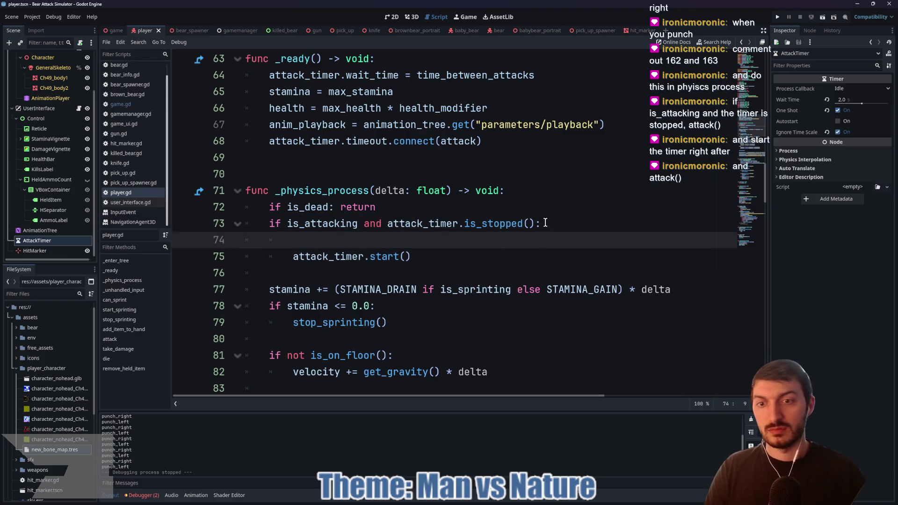
text(at)
key(Return)
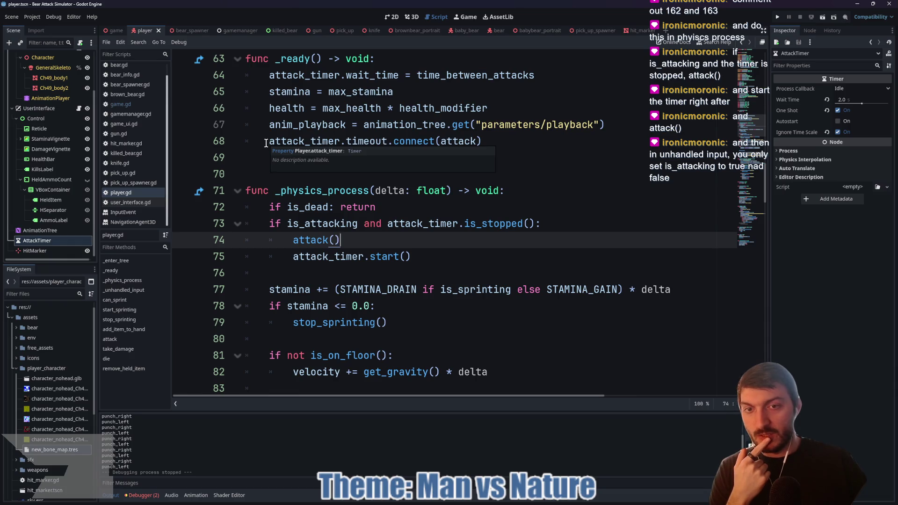
click(269, 141)
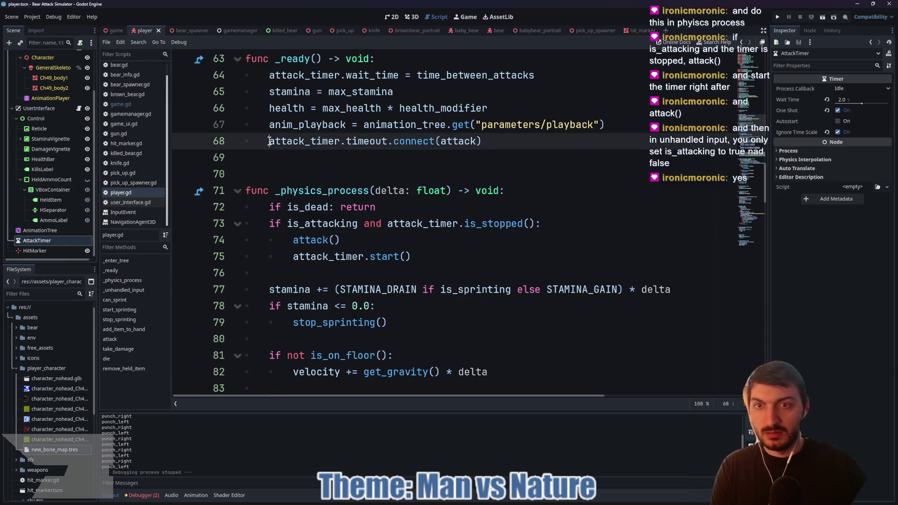
text(#)
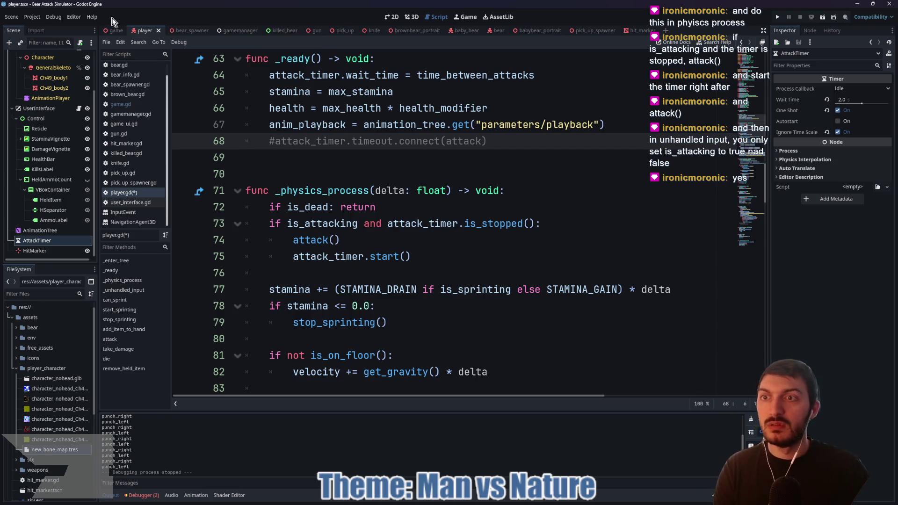
Run the game scene with F5, start a round, and walk the player up to a bear.
click(112, 32)
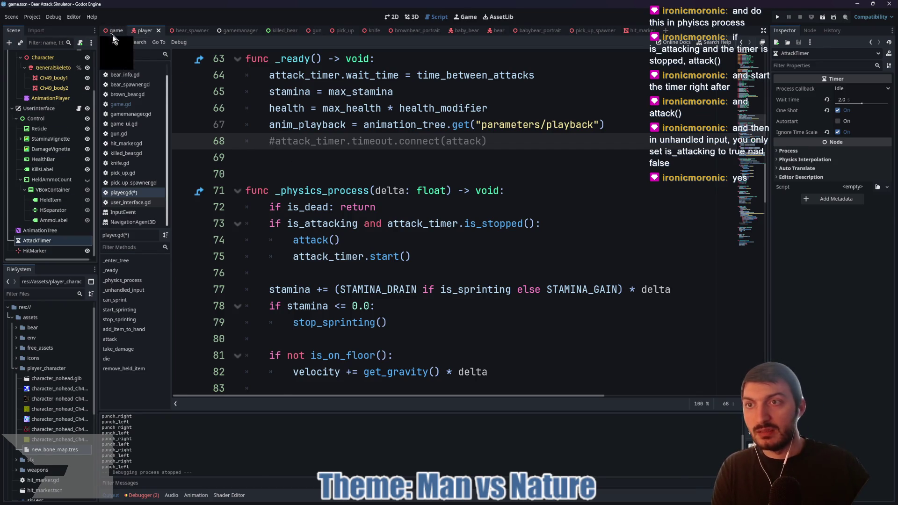
key(F5)
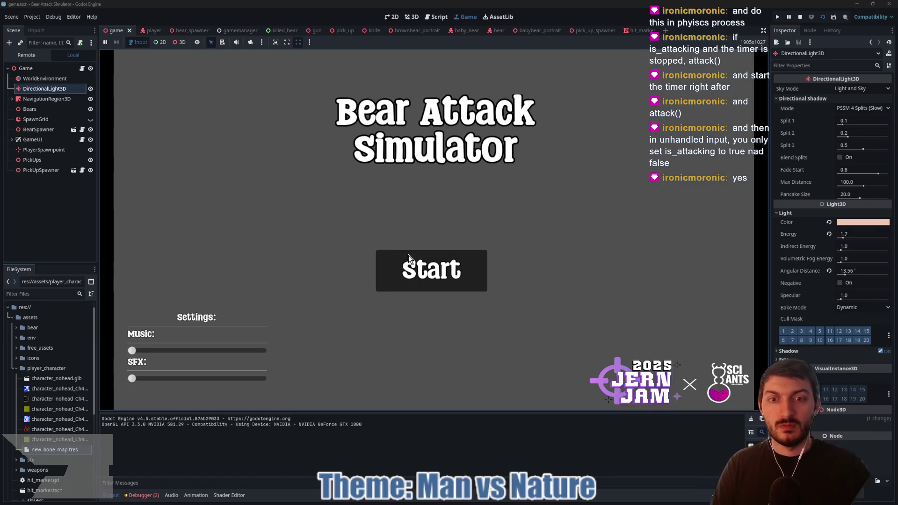
click(405, 261)
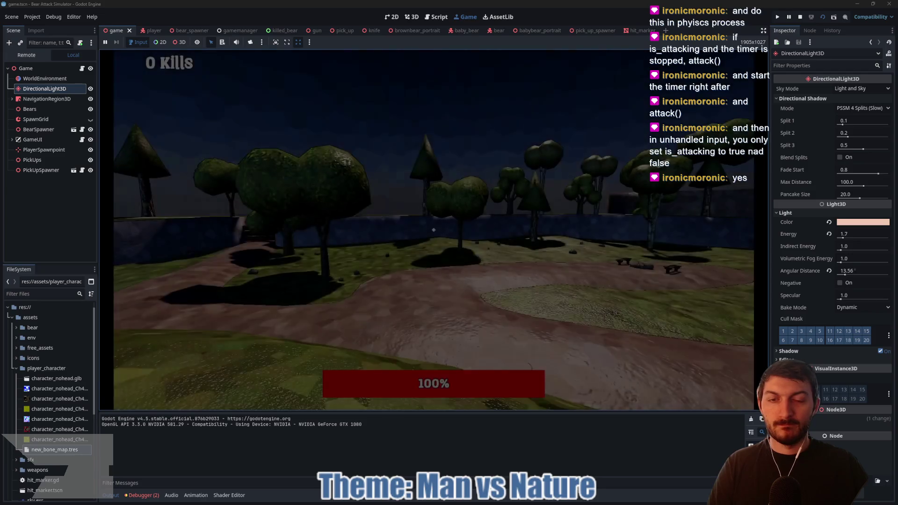
key(w)
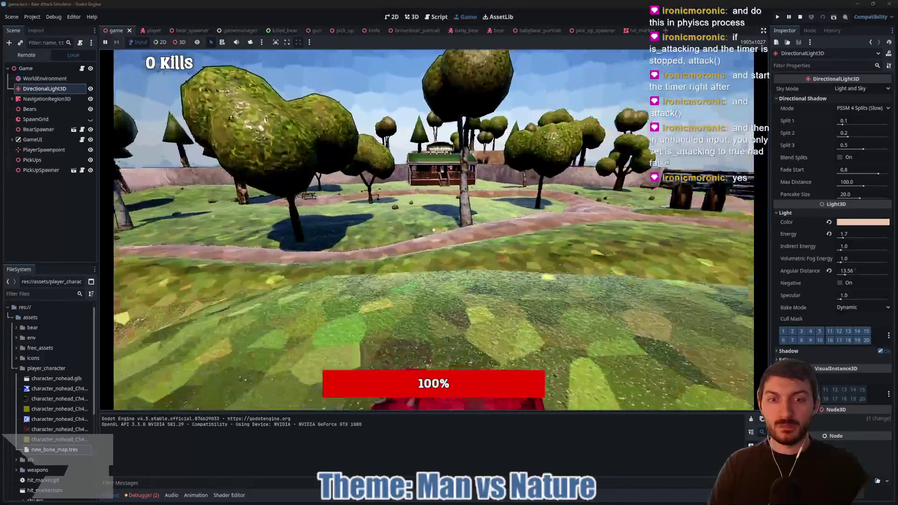
key(w)
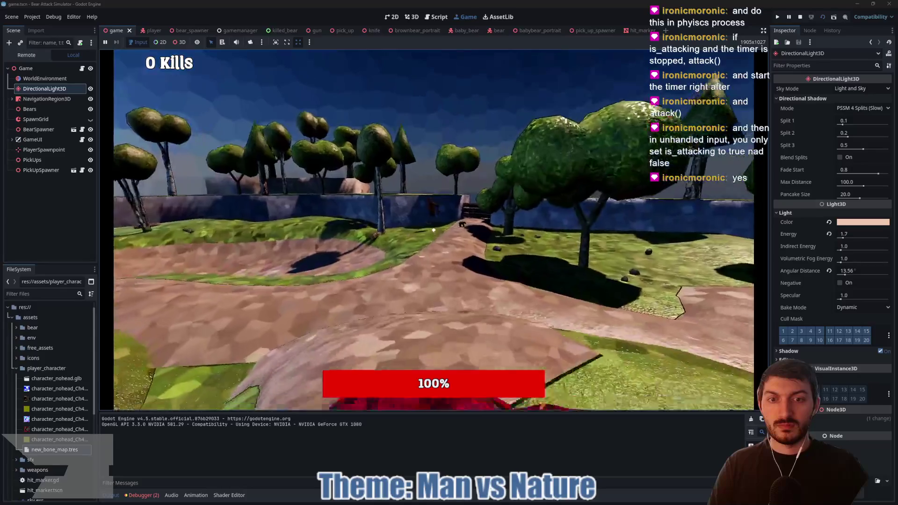
key(w)
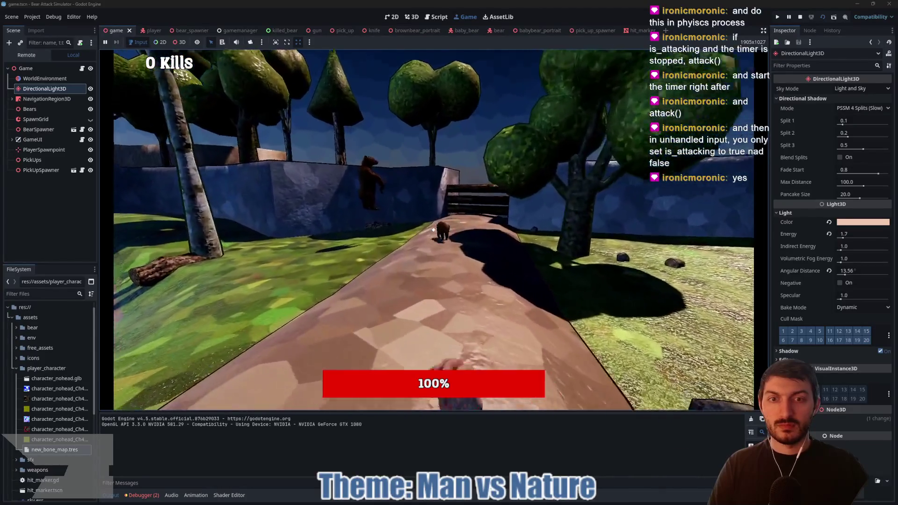
key(w)
Hold attack to punch the bears repeatedly until the kill count reaches 2.
right_click(434, 229)
click(434, 230)
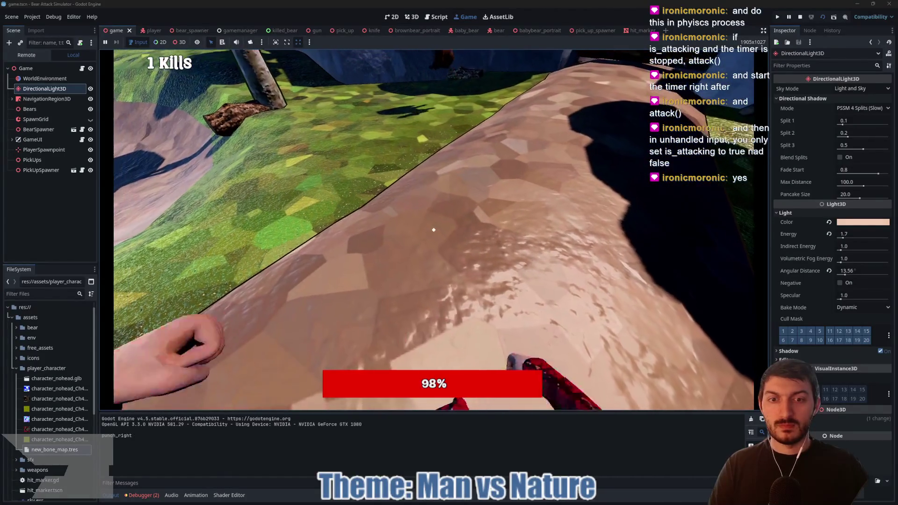
right_click(433, 229)
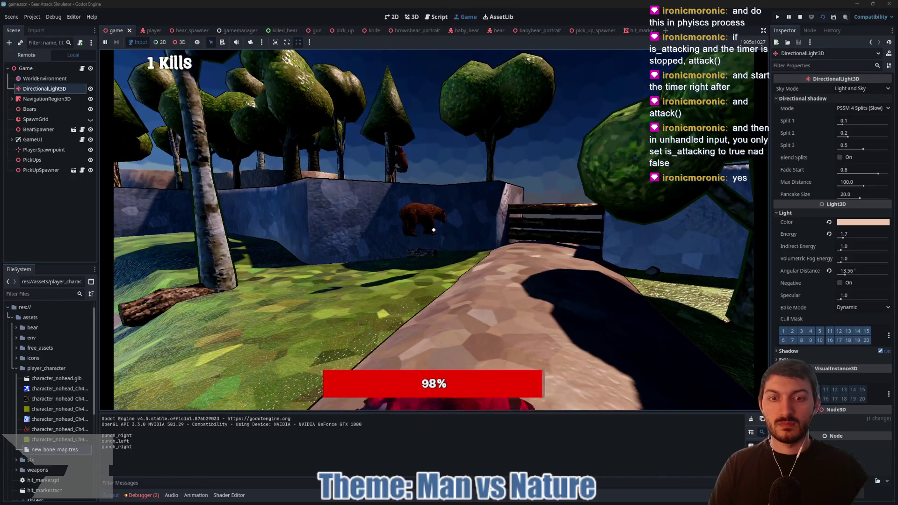
key(w)
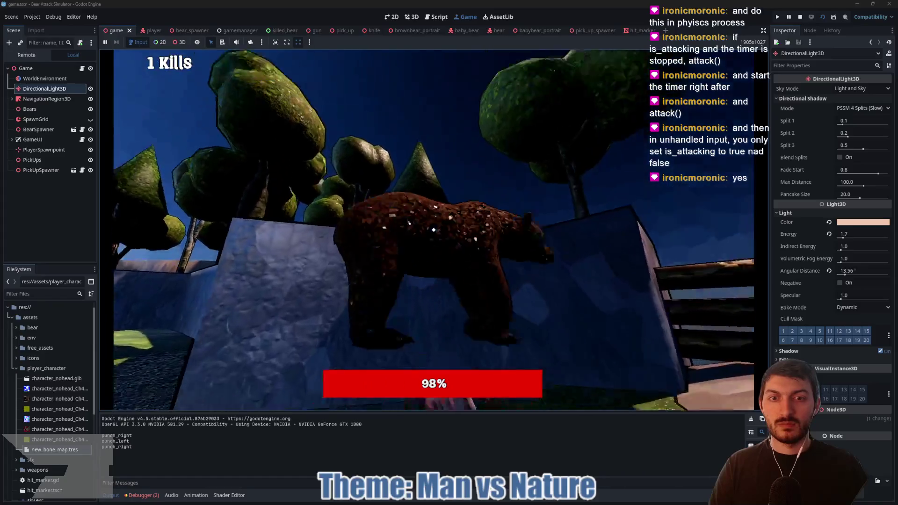
click(434, 230)
click(434, 230)
click(433, 230)
click(433, 229)
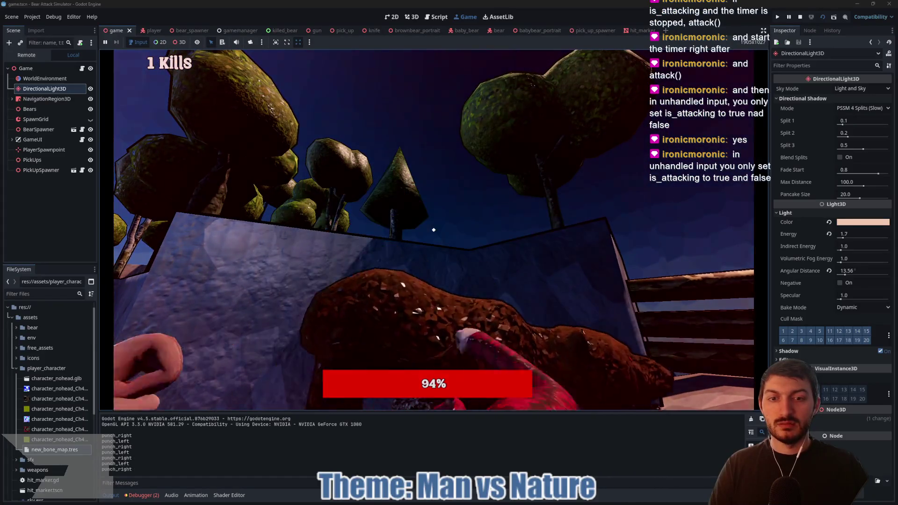
click(433, 230)
click(433, 230)
click(433, 229)
click(434, 230)
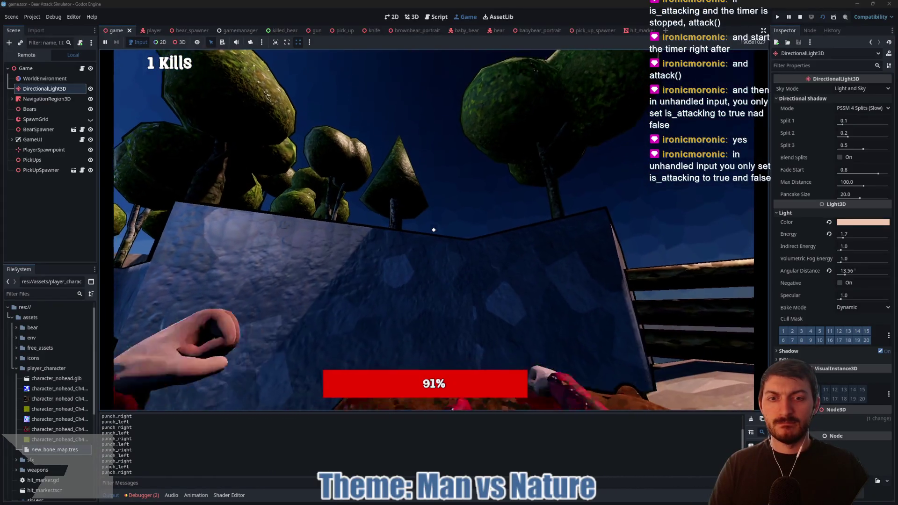
click(433, 229)
click(434, 230)
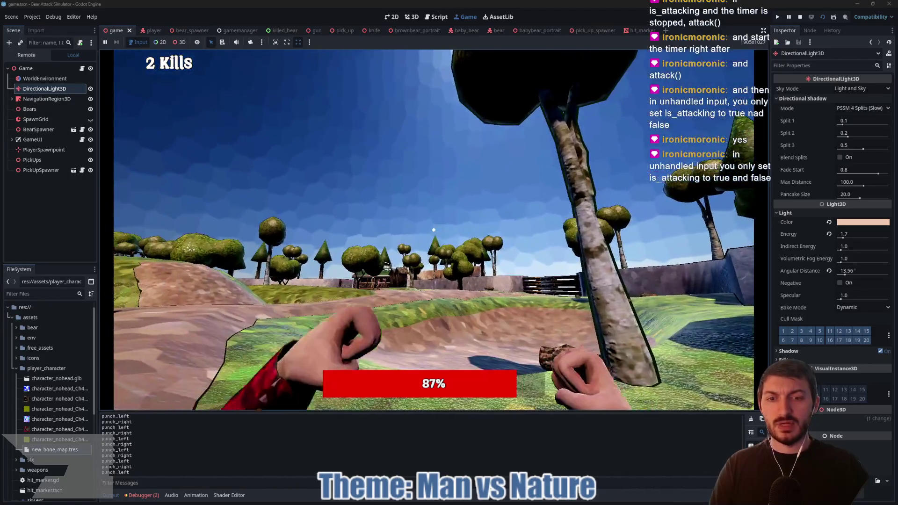
click(434, 229)
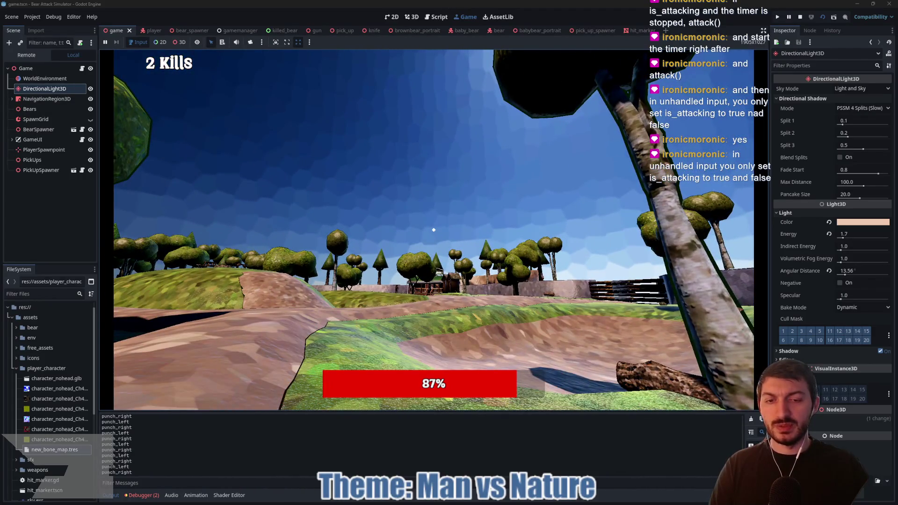
Stop the playtest with F8 and return to the player.gd script tab.
key(F8)
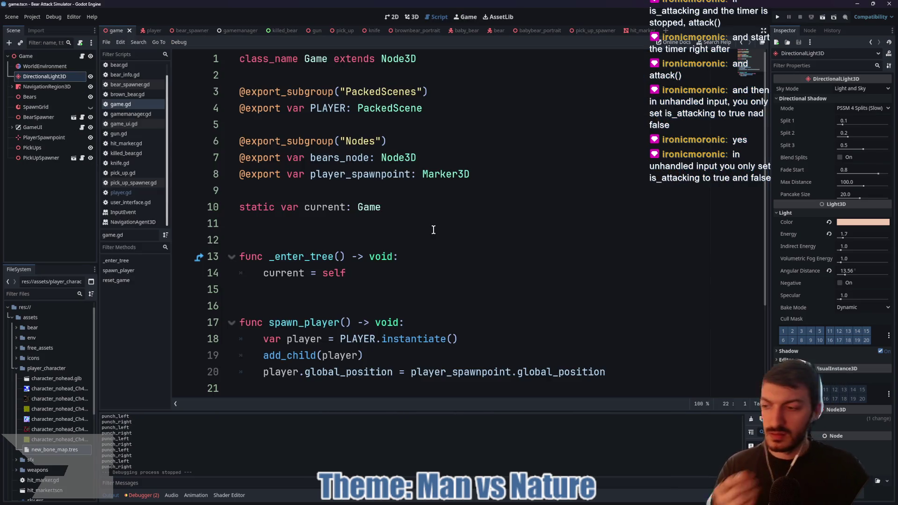
right_click(434, 231)
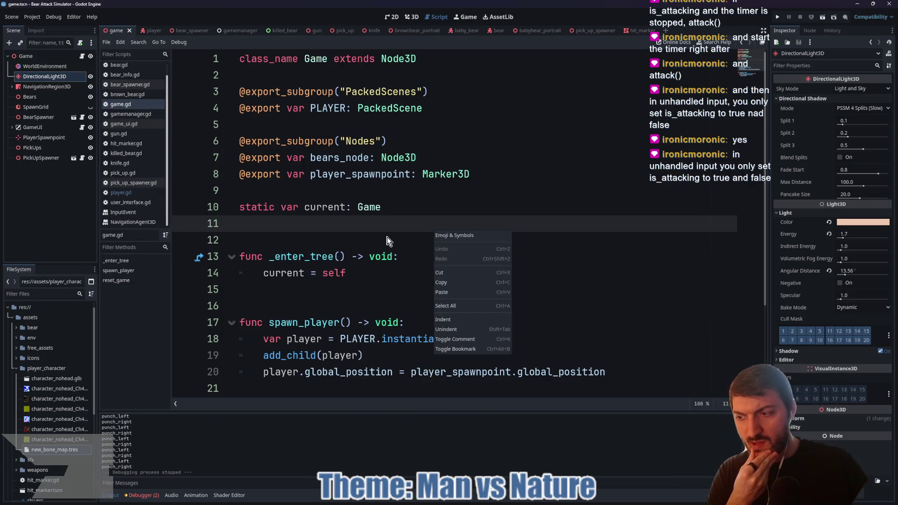
key(Escape)
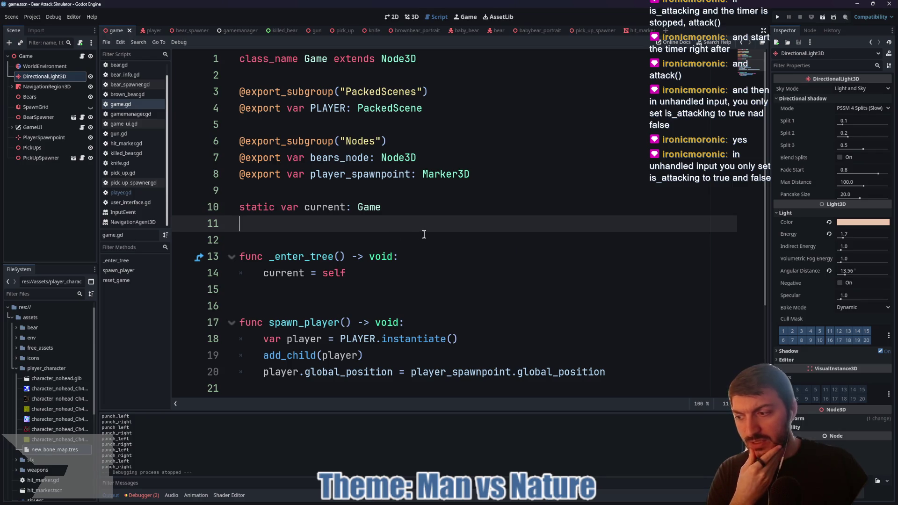
scroll(477, 234, down, 3)
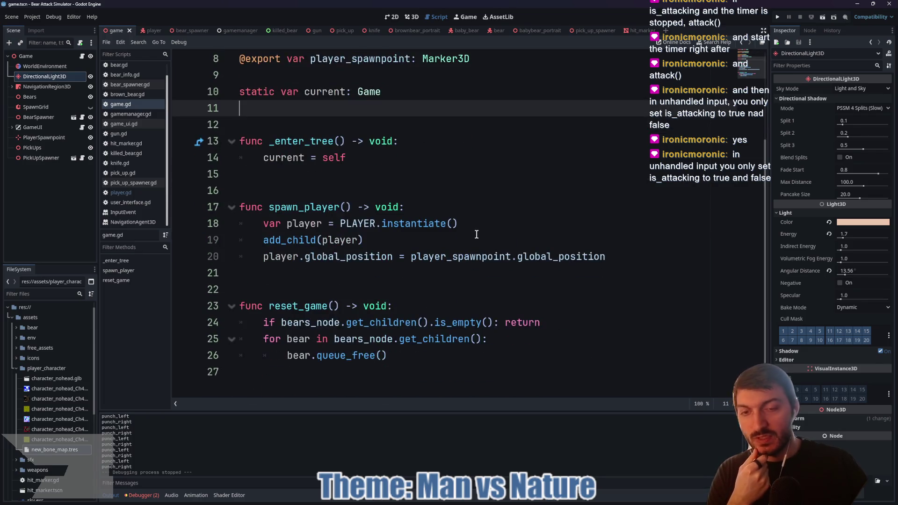
click(153, 30)
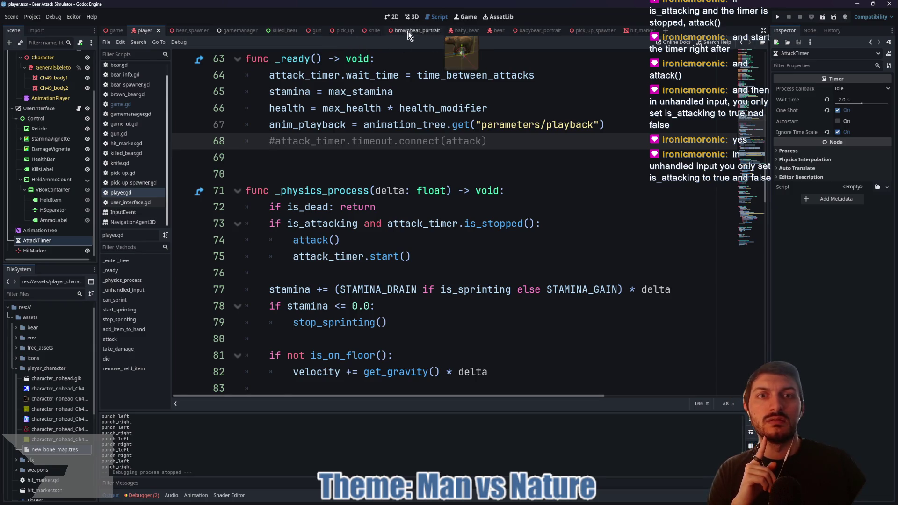
Comment out attack() on line 121 and attack_timer.stop() on line 124 in _unhandled_input.
scroll(373, 222, down, 15)
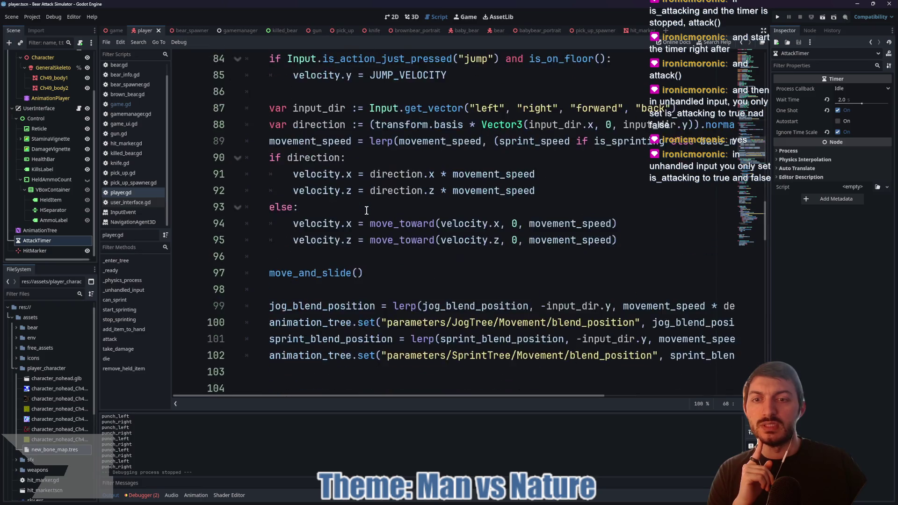
scroll(367, 210, up, 3)
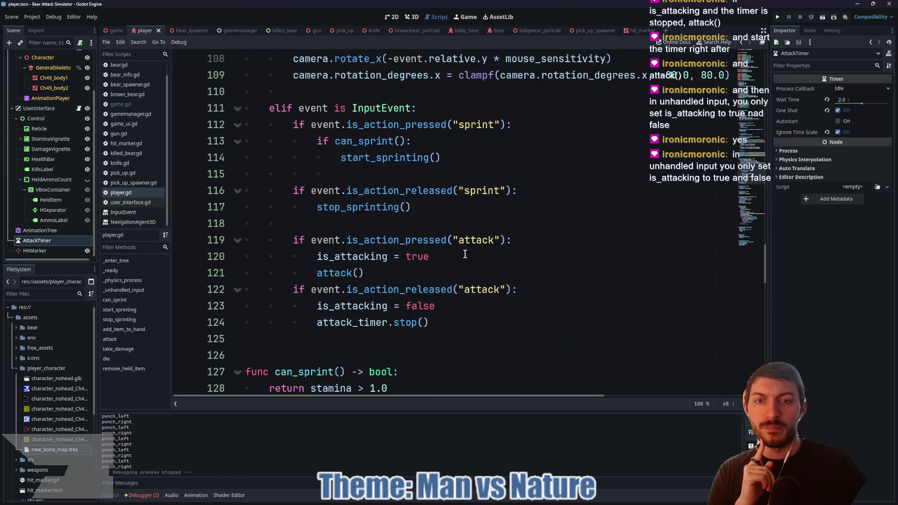
drag(463, 256, 293, 256)
drag(380, 273, 297, 272)
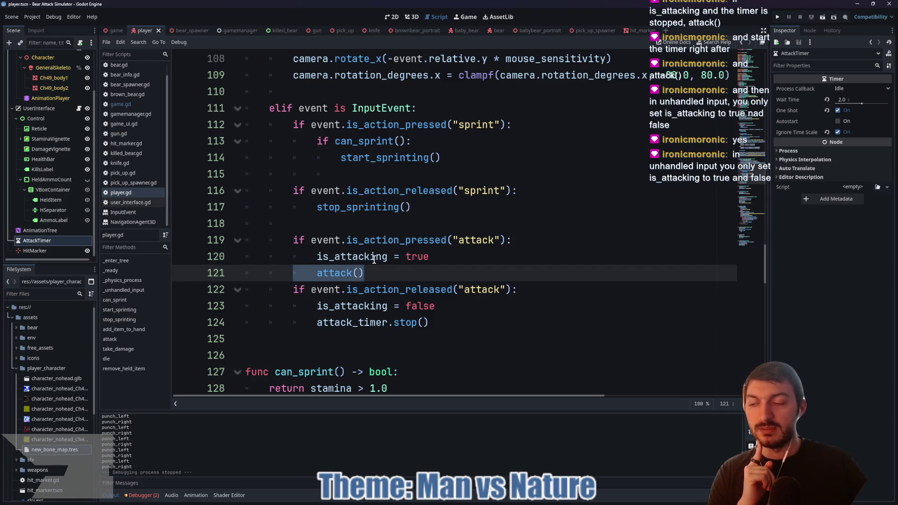
scroll(455, 260, down, 3)
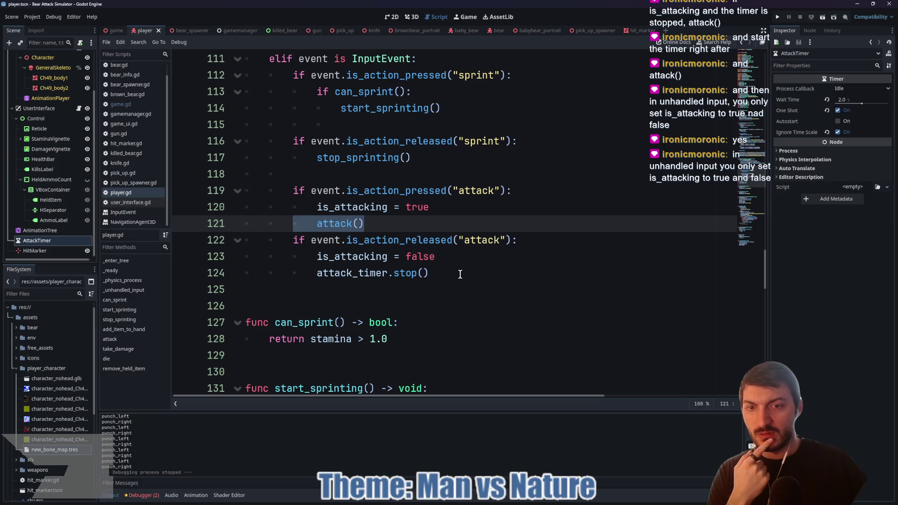
drag(460, 274, 313, 277)
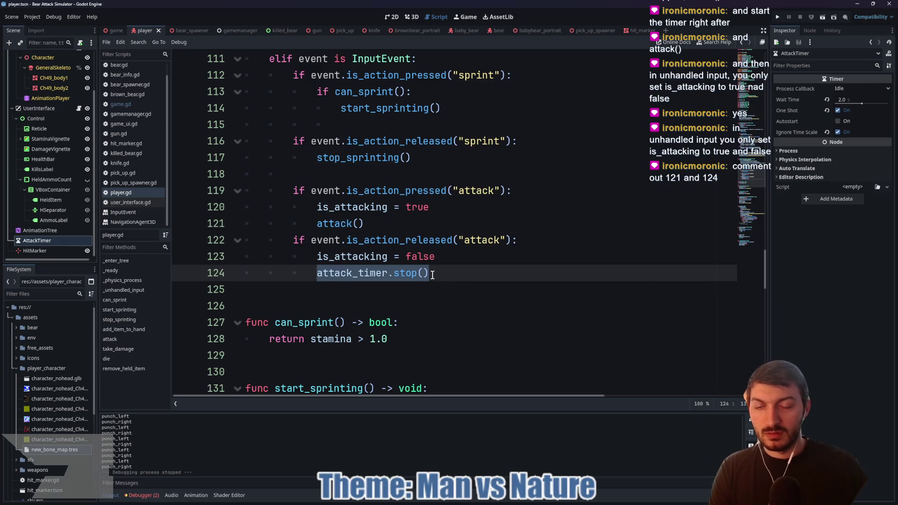
key(ctrl+k)
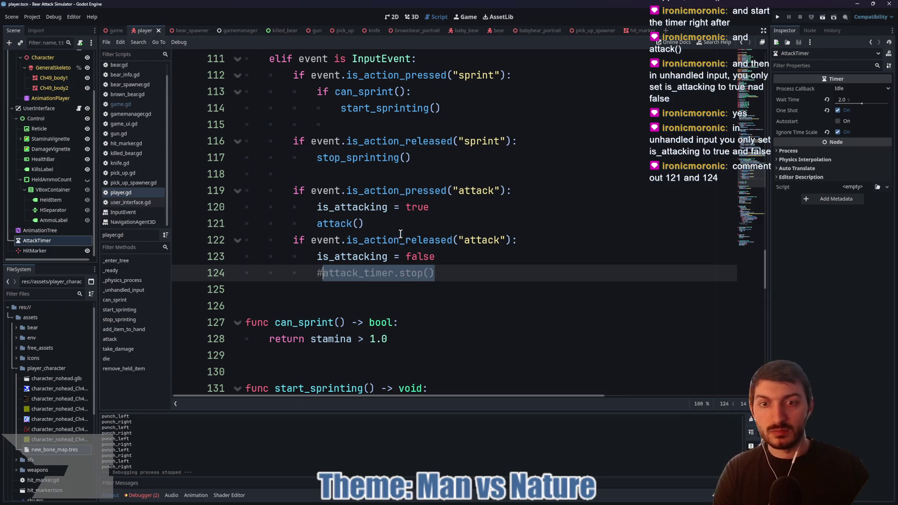
Save player.gd and relaunch the game from the game scene with F5.
drag(382, 224, 309, 223)
click(392, 224)
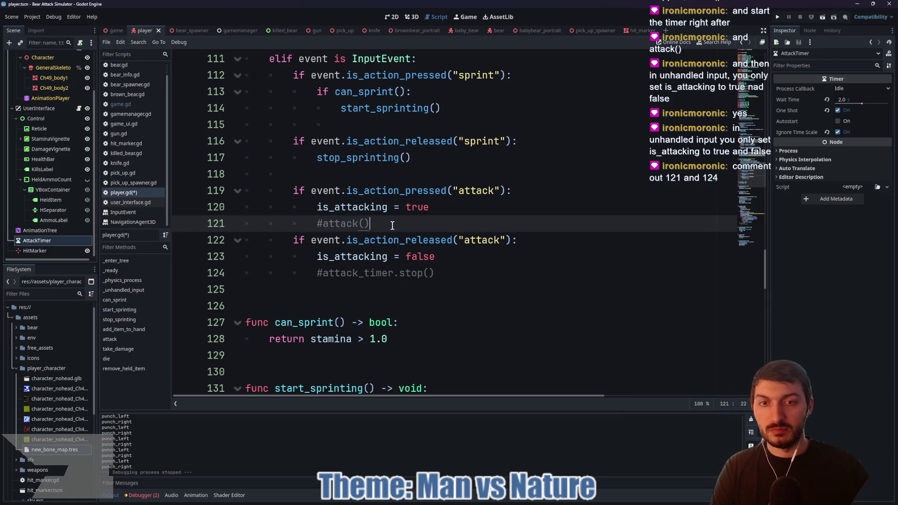
key(ctrl+s)
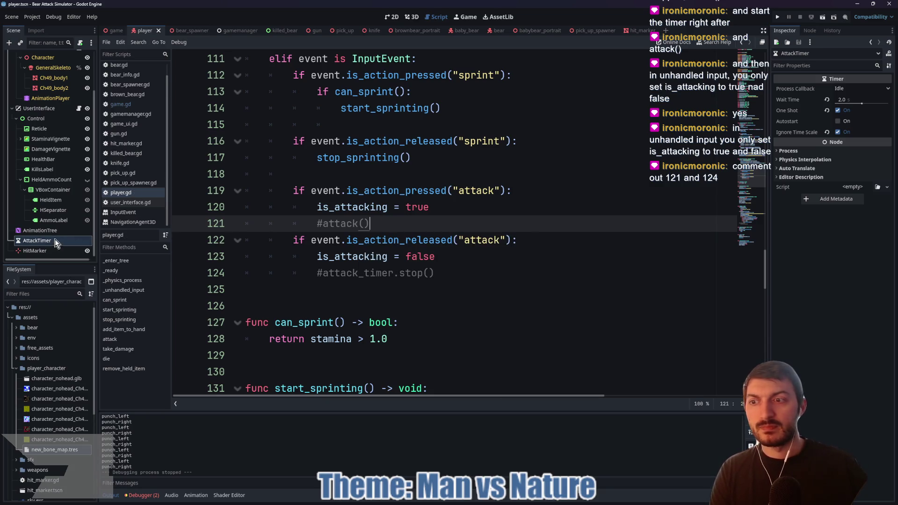
click(116, 30)
key(F5)
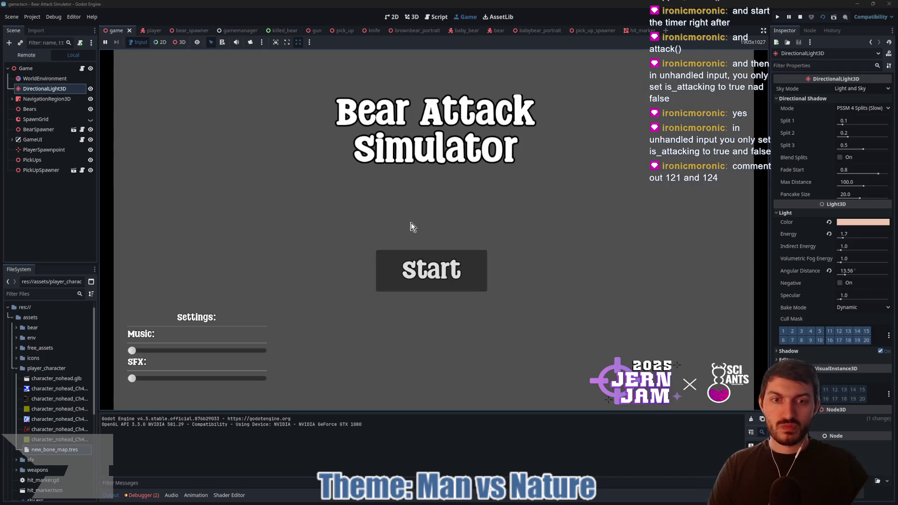
Start a round and walk the player through the park up to a bear.
click(423, 270)
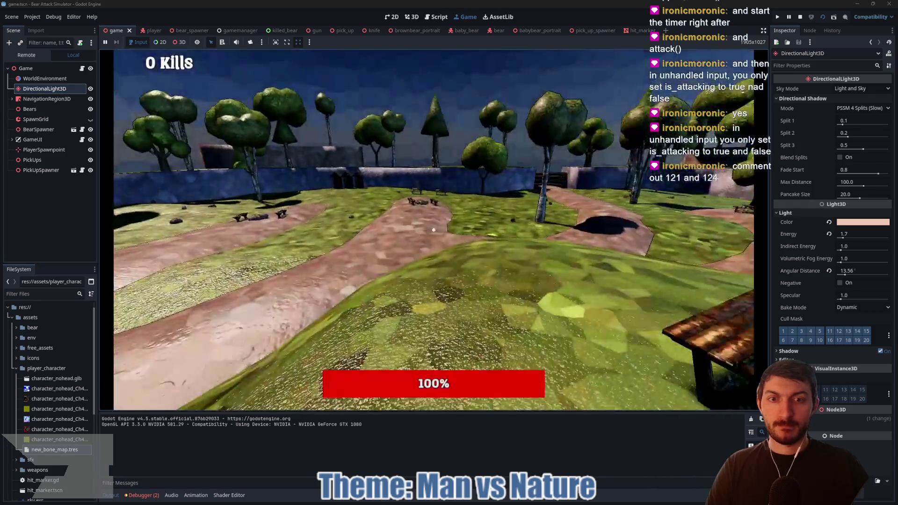
key(w)
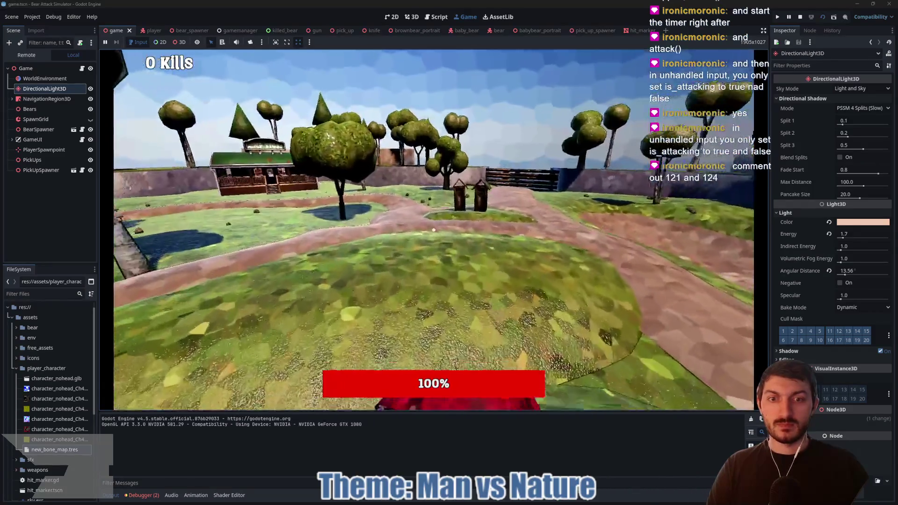
key(w)
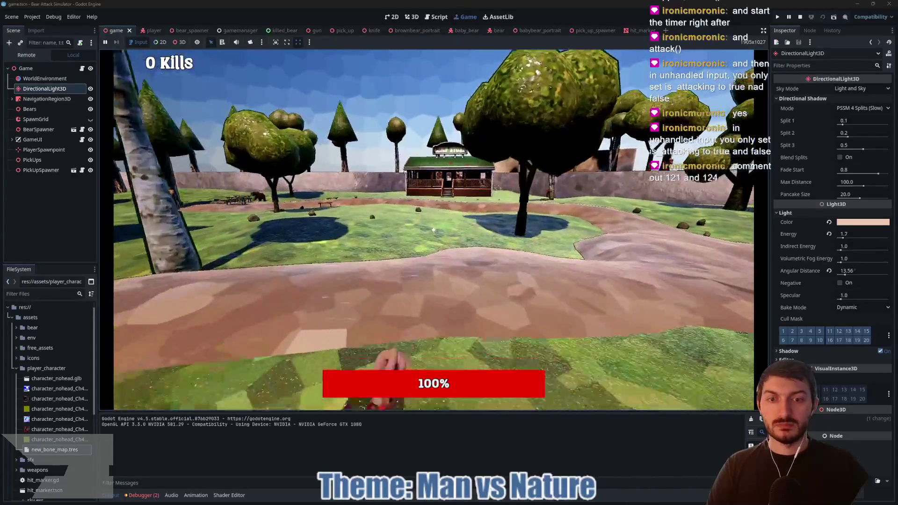
key(w)
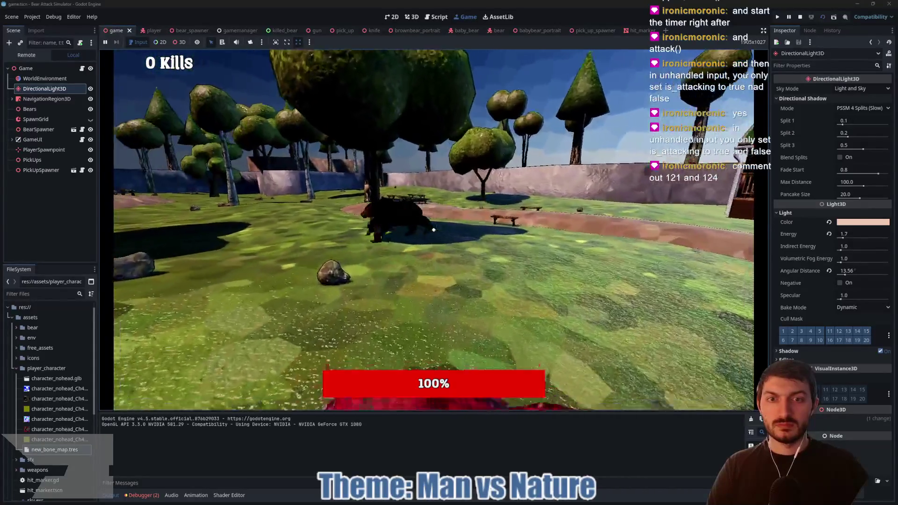
key(w)
Keep punching the bear until it dies and Kills reads 1.
click(433, 229)
click(434, 230)
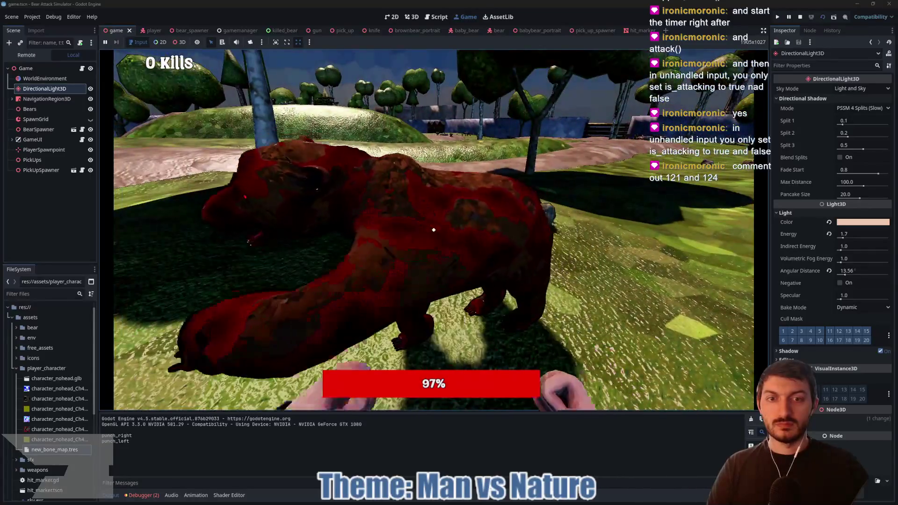
click(434, 230)
click(433, 229)
click(434, 230)
click(433, 230)
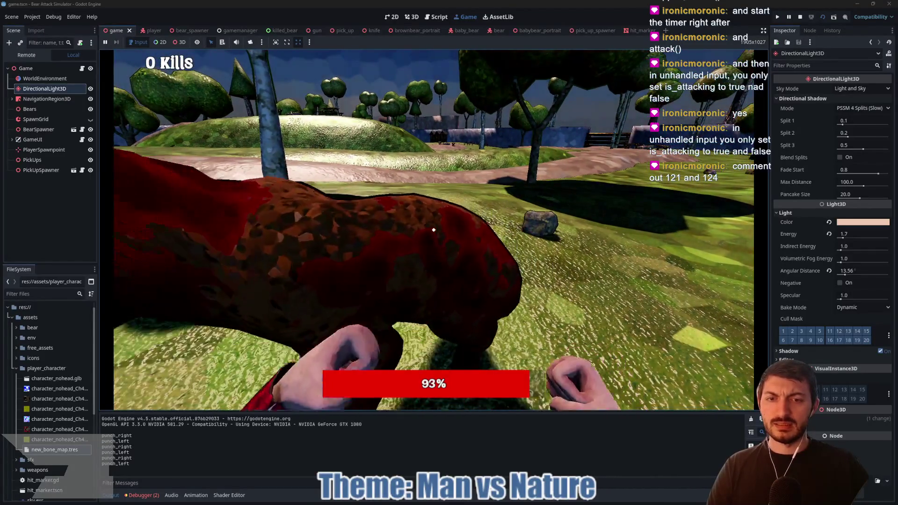
click(433, 229)
click(434, 230)
click(433, 229)
click(433, 230)
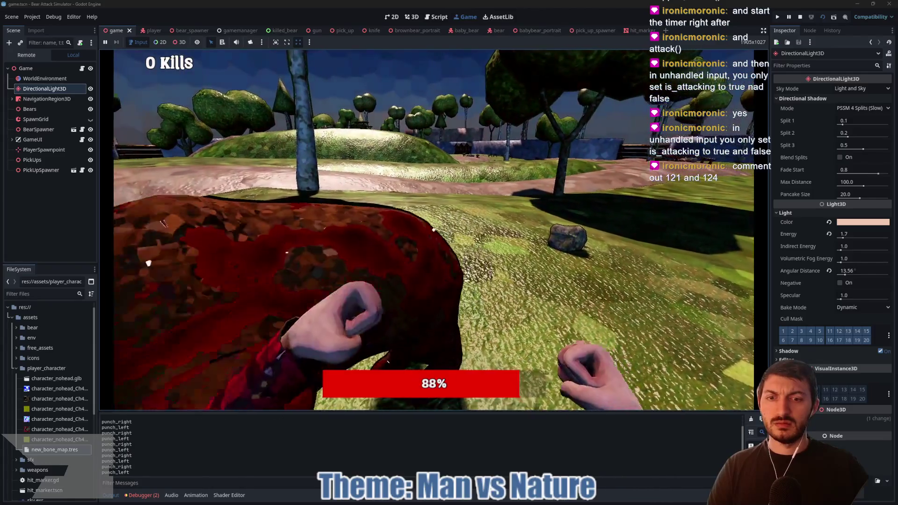
click(434, 230)
click(433, 230)
click(433, 229)
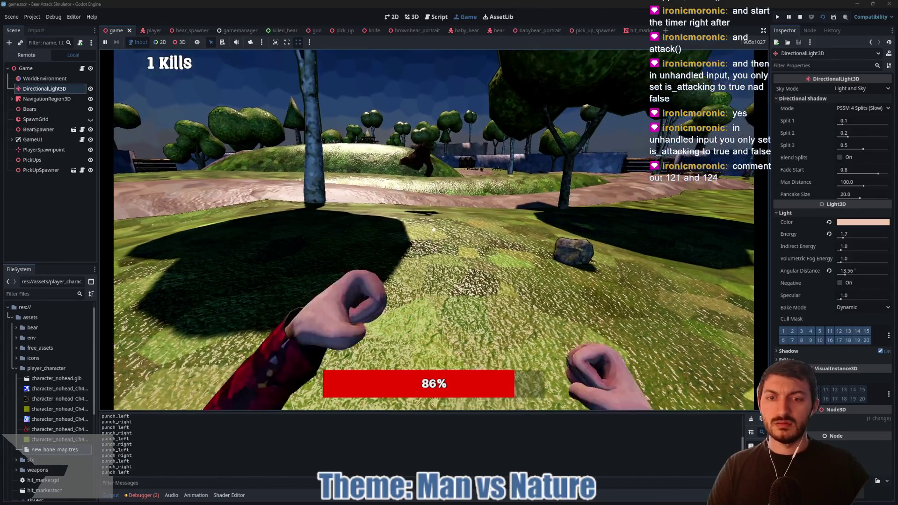
click(434, 229)
Throw a few more punches, walk toward the park benches, and stop the run with F8.
click(433, 230)
click(433, 229)
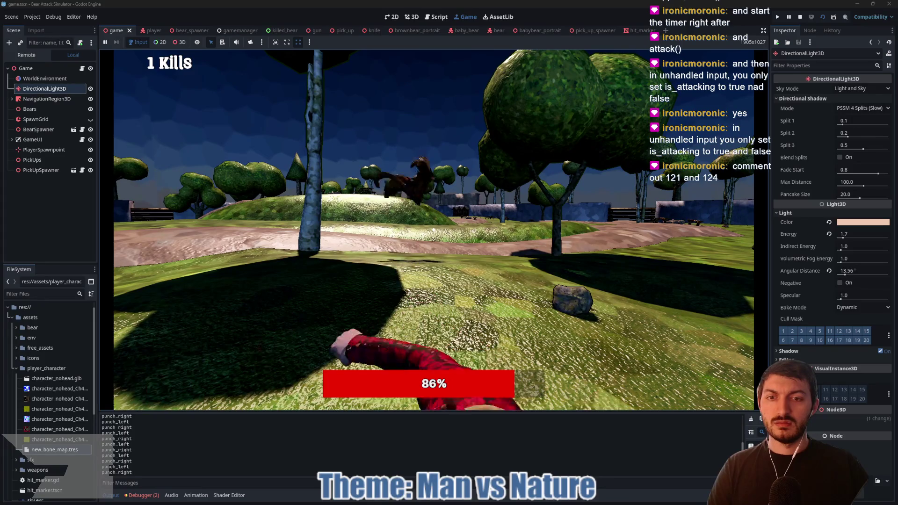
click(433, 230)
click(434, 230)
click(434, 230)
click(433, 229)
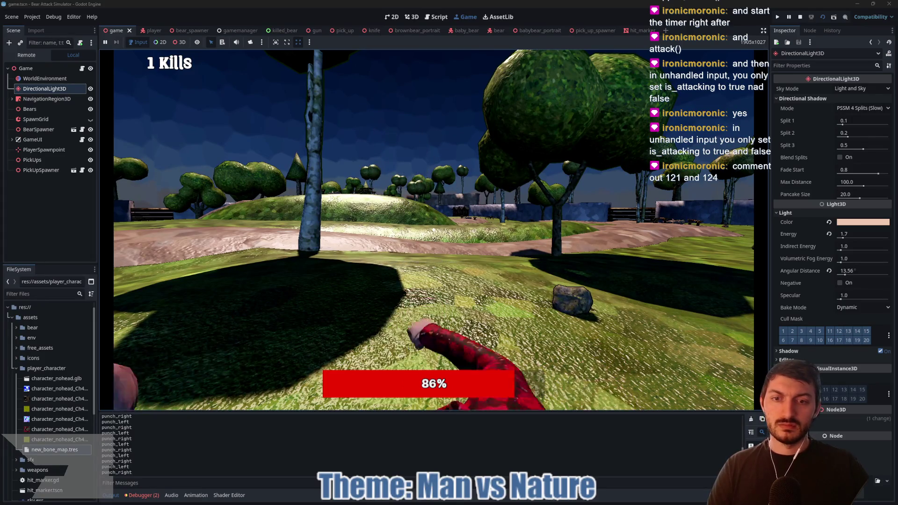
key(w)
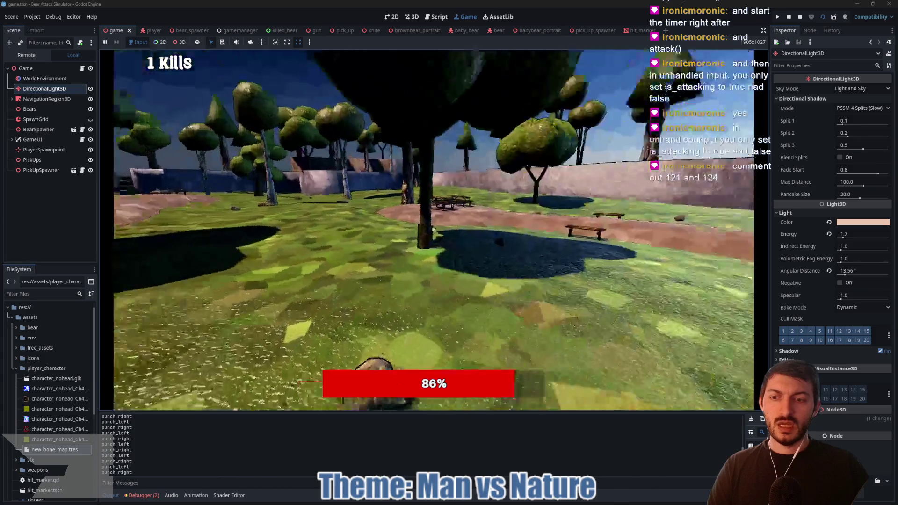
key(F8)
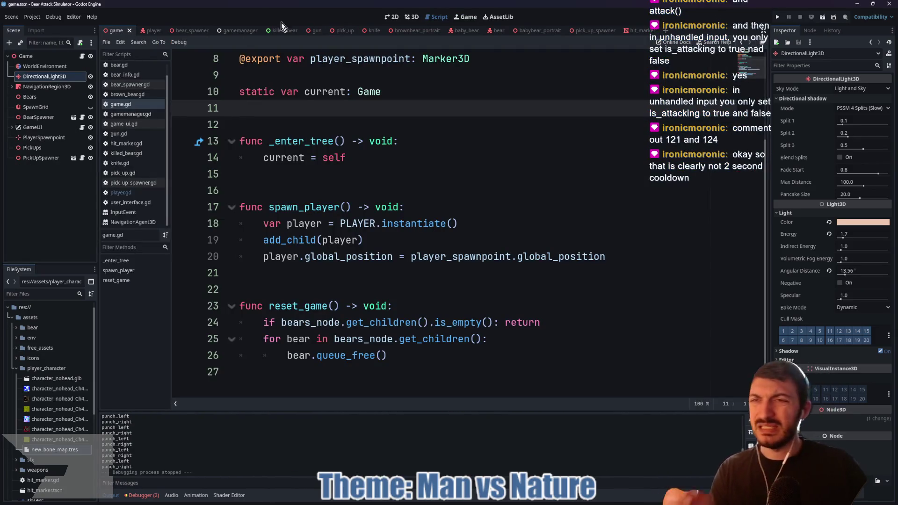
Open the player scene in 3D and view its AnimationTree state machine in an enlarged panel.
click(152, 31)
click(411, 17)
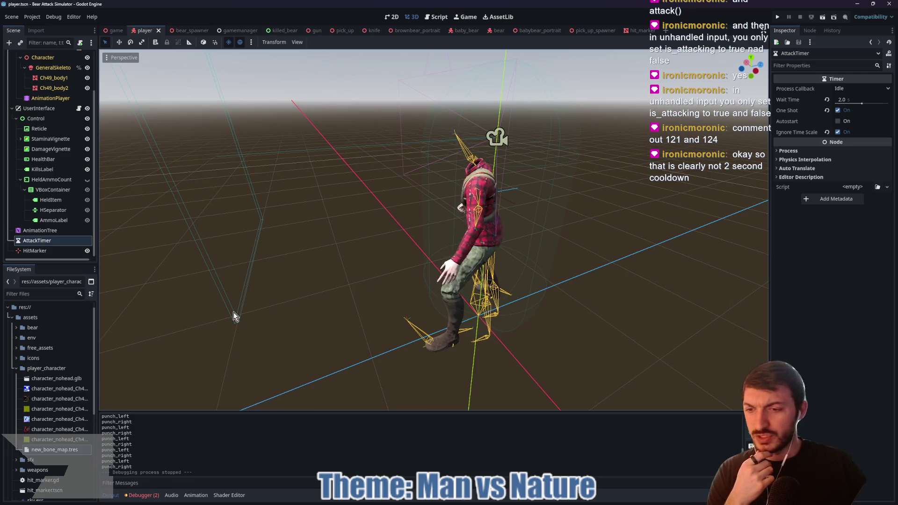
click(52, 231)
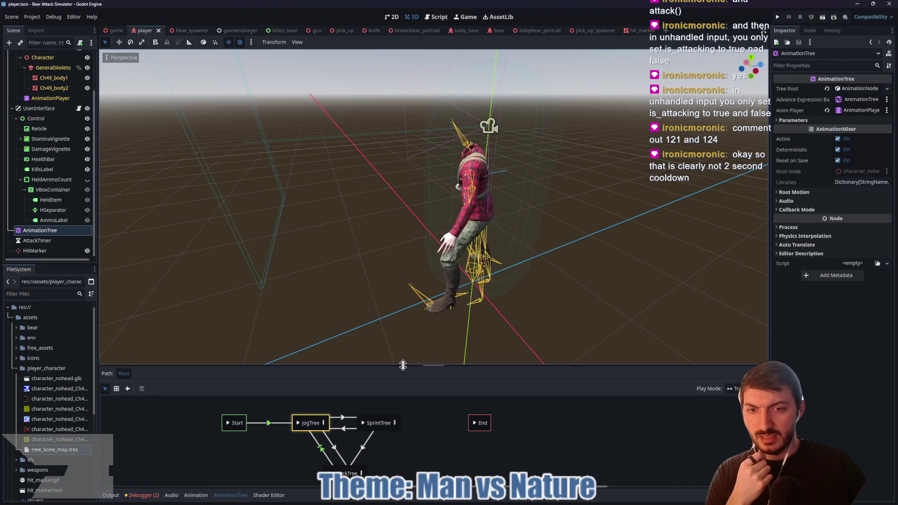
drag(402, 365, 402, 289)
Uncheck Ignore Time Scale on the AttackTimer node in the Inspector and save the player scene.
click(37, 241)
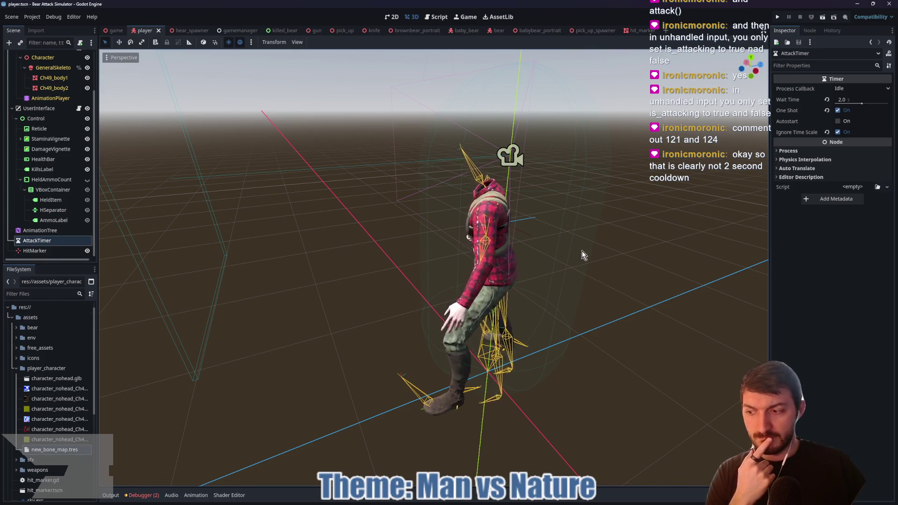
mouse_move(798, 131)
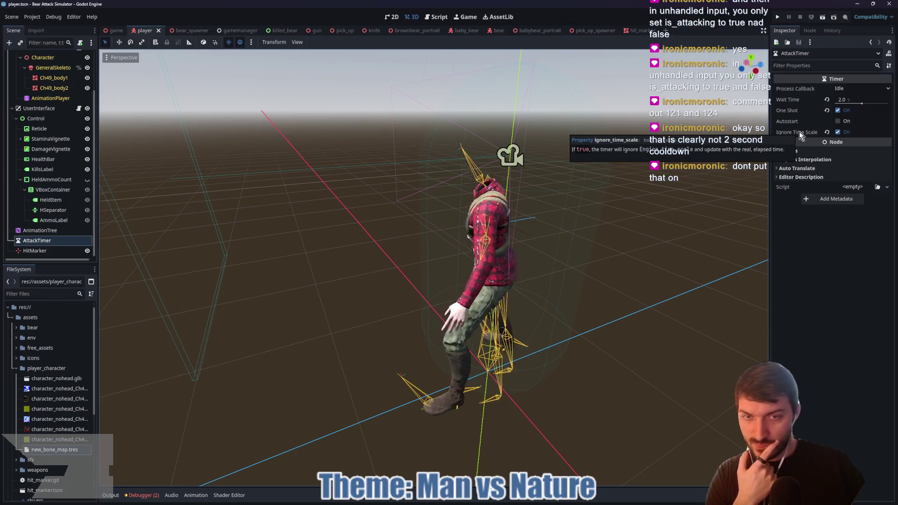
click(836, 133)
key(ctrl+s)
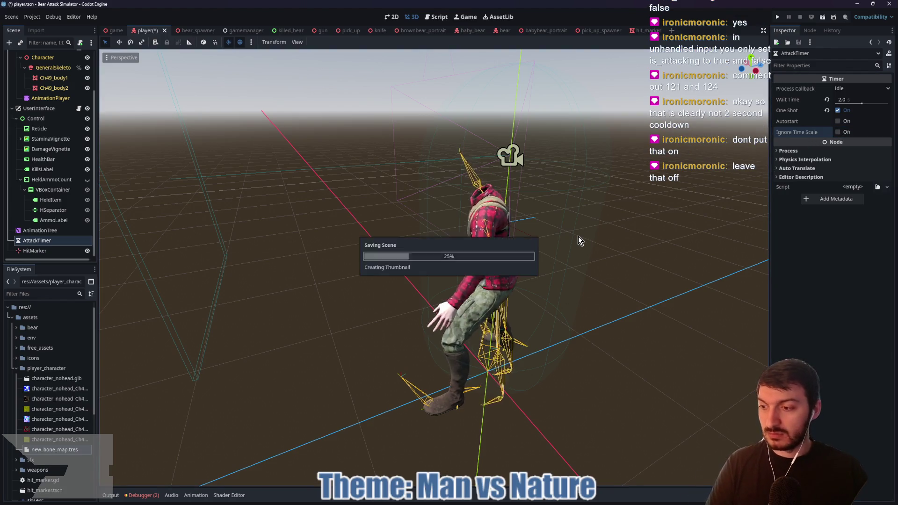
Run the game scene, enlarge the game view, and start playing from the title screen.
click(102, 33)
key(F5)
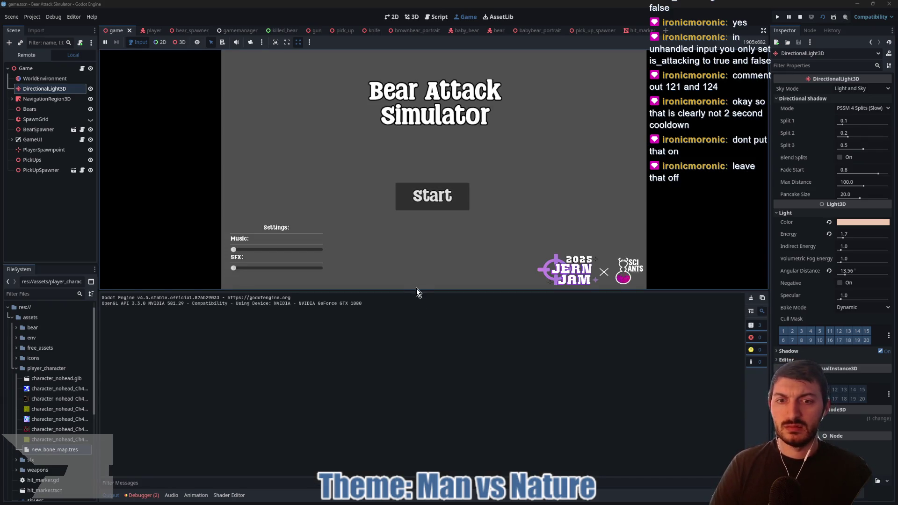
drag(419, 295, 421, 401)
click(432, 264)
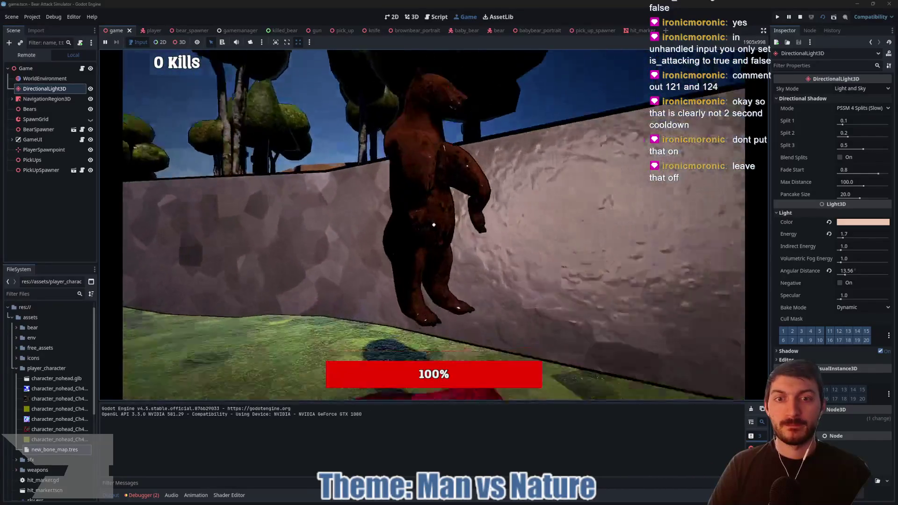
Punch the first bear repeatedly until it dies.
click(433, 225)
click(433, 225)
click(434, 225)
click(433, 225)
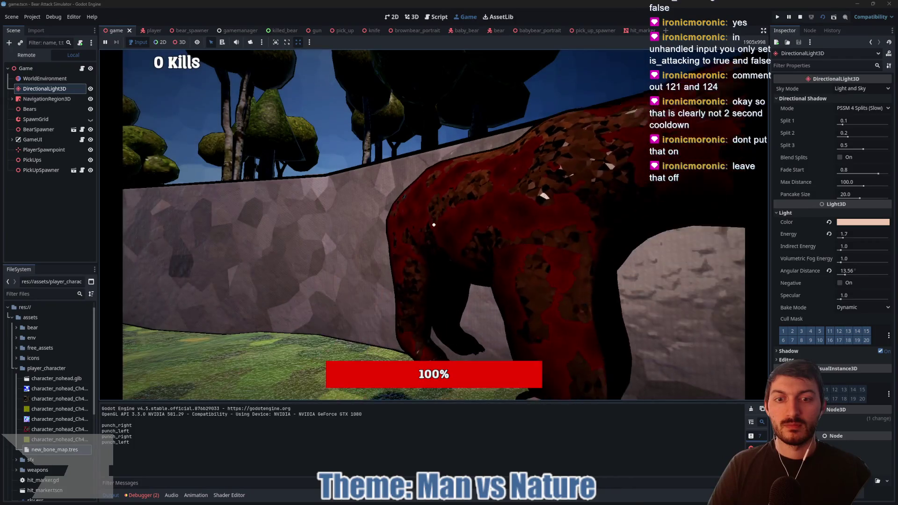
click(433, 225)
click(433, 225)
click(434, 225)
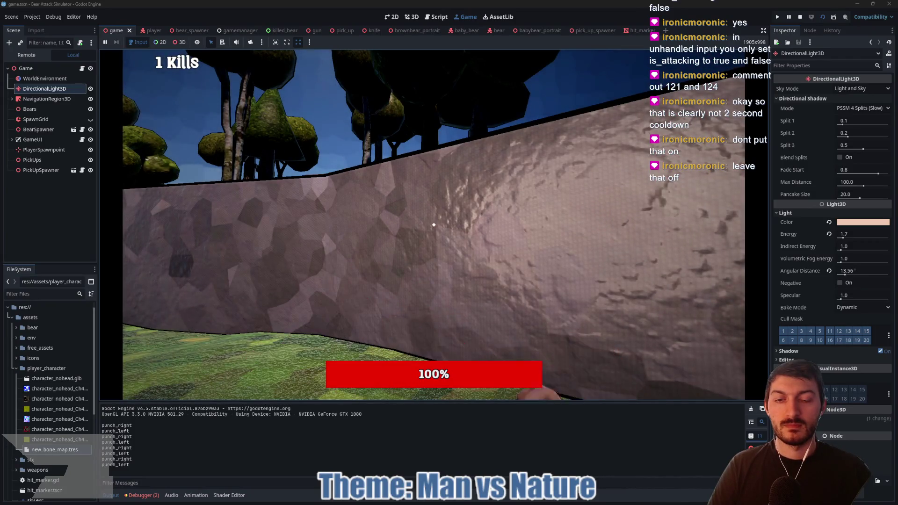
Keep punching until the red bear dies for 2 kills, then stop the run with F8.
click(434, 225)
click(434, 225)
click(433, 225)
click(434, 225)
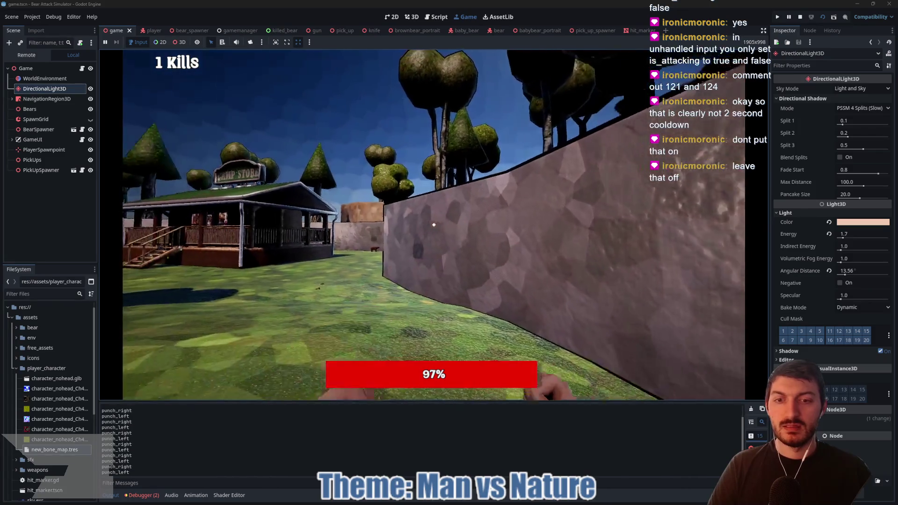
click(434, 225)
click(433, 225)
click(433, 224)
click(434, 225)
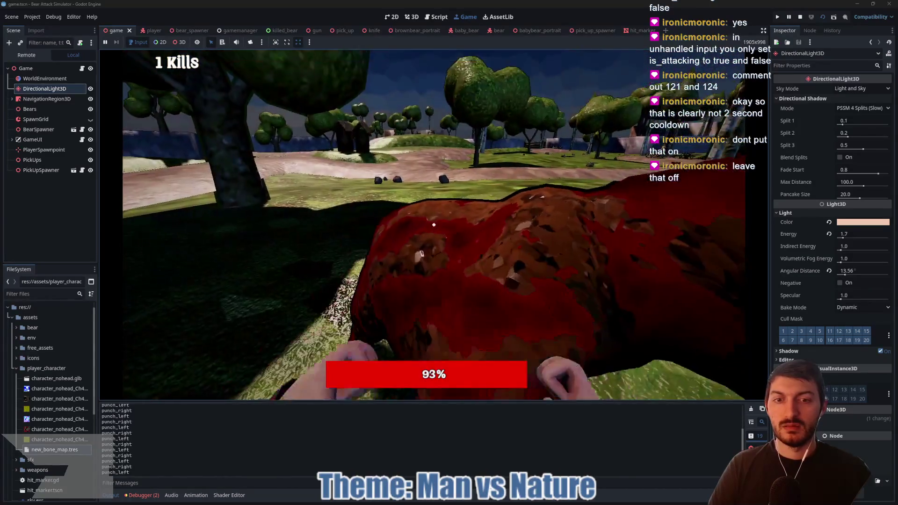
click(433, 225)
click(434, 225)
click(433, 225)
click(433, 224)
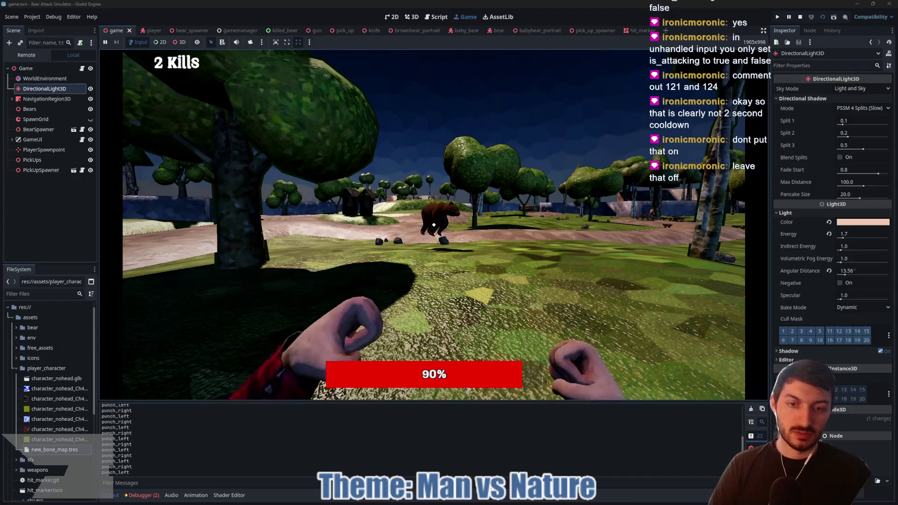
key(F8)
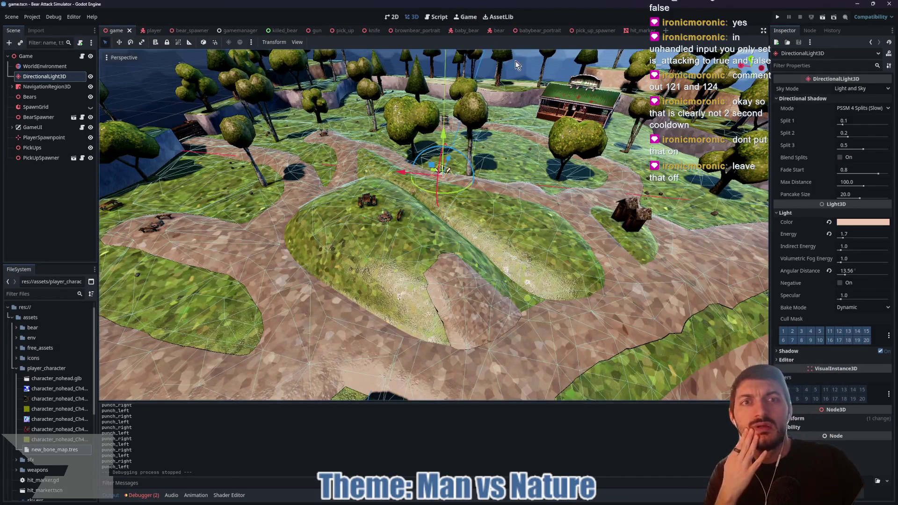
Open the player's AnimationTree and enter the AttackTree blend tree in an enlarged editor.
click(145, 30)
click(40, 230)
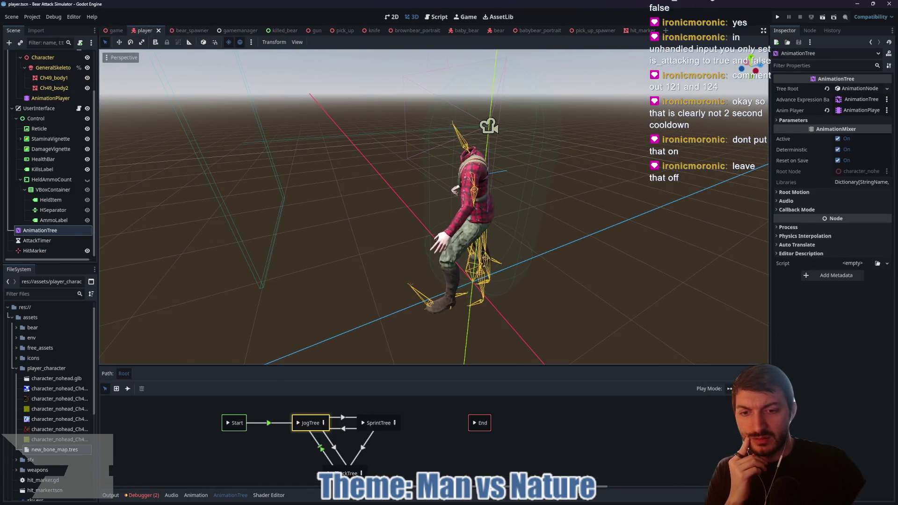
click(331, 480)
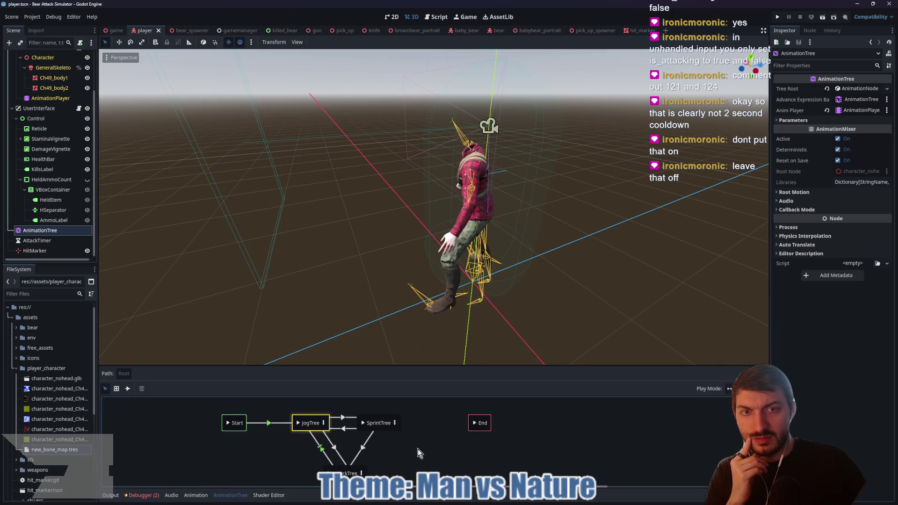
click(361, 475)
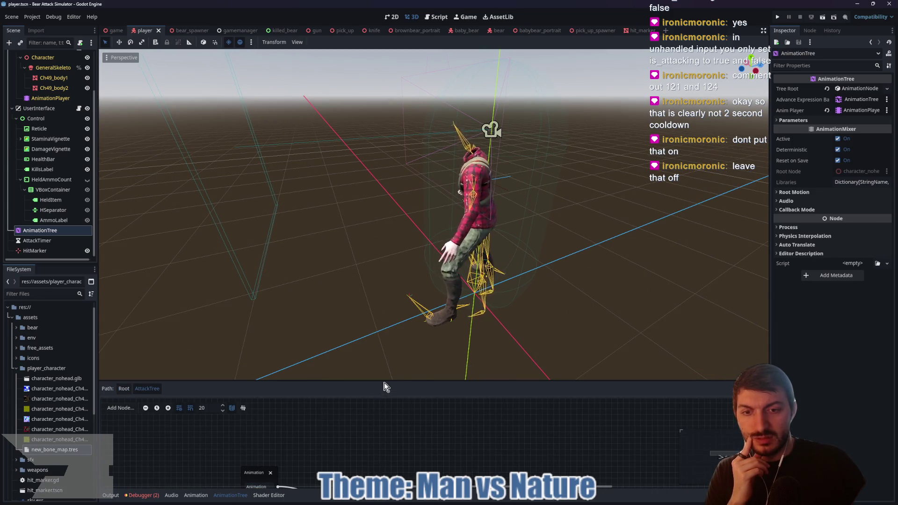
drag(377, 379, 374, 199)
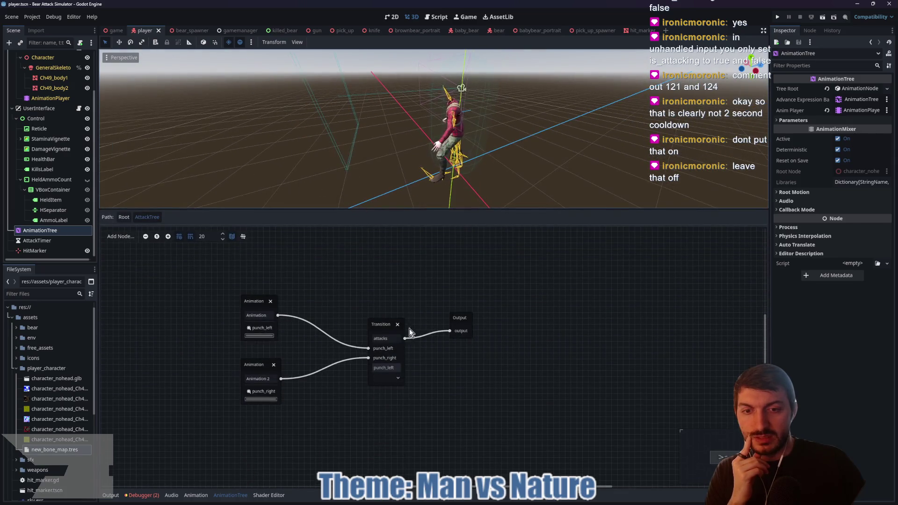
Set the Transition node to punch_left and select the AnimationPlayer node.
click(399, 377)
click(388, 387)
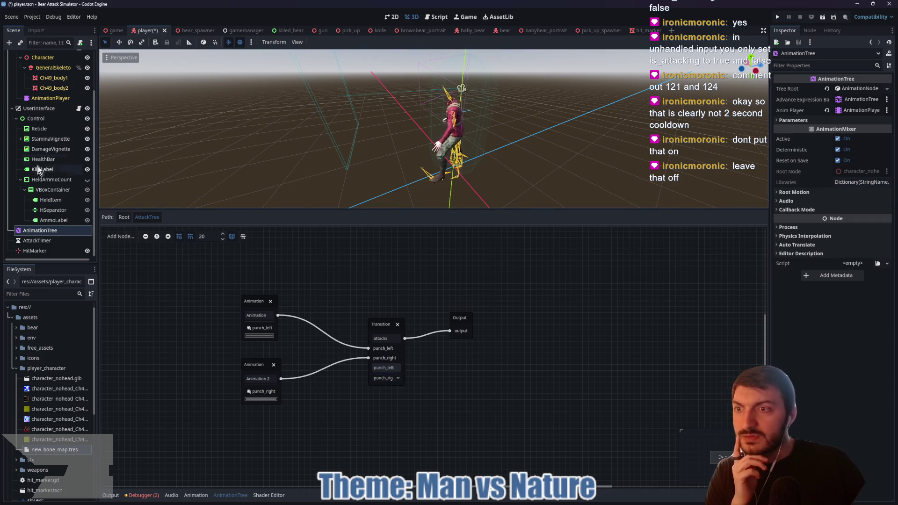
click(41, 98)
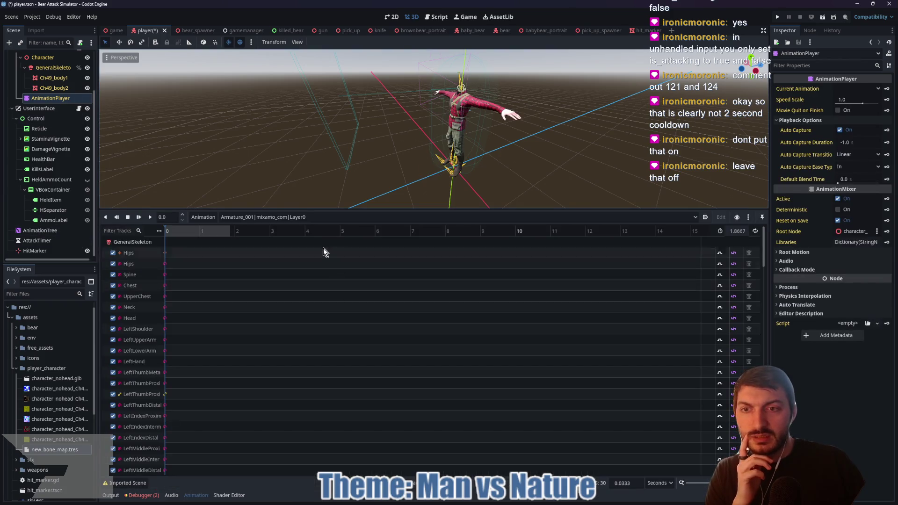
Preview the punch_left and then the punch_right animation in the Animation panel.
click(286, 218)
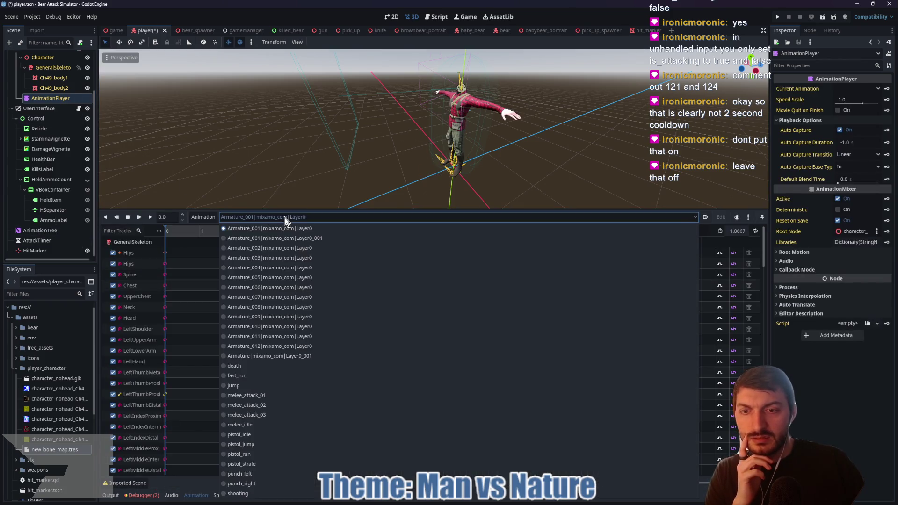
click(265, 476)
click(149, 217)
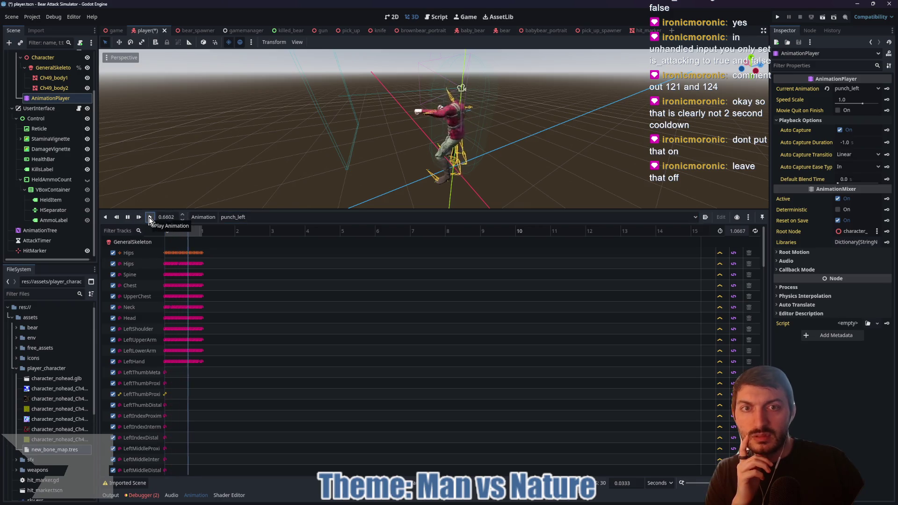
click(265, 217)
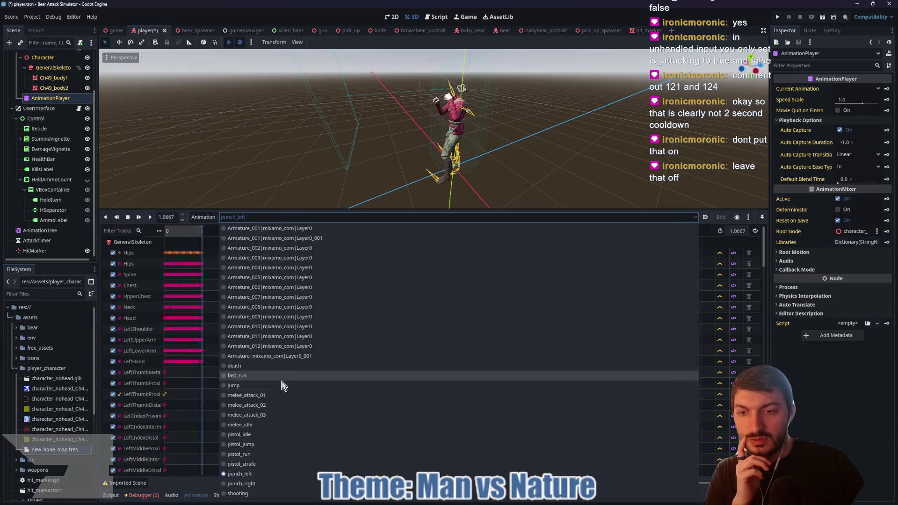
click(260, 483)
click(153, 217)
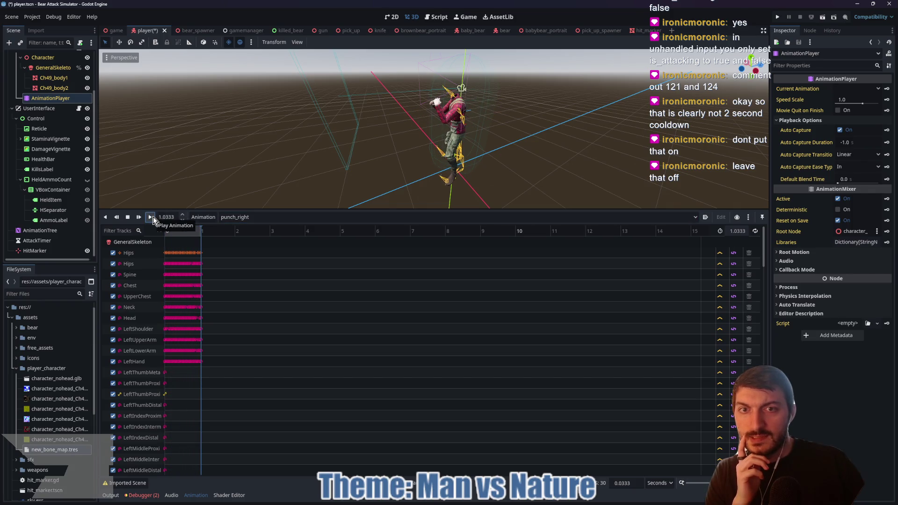
Replay punch_left (1.0667 s) and select AttackTimer to view its 2.0 s wait time.
click(265, 217)
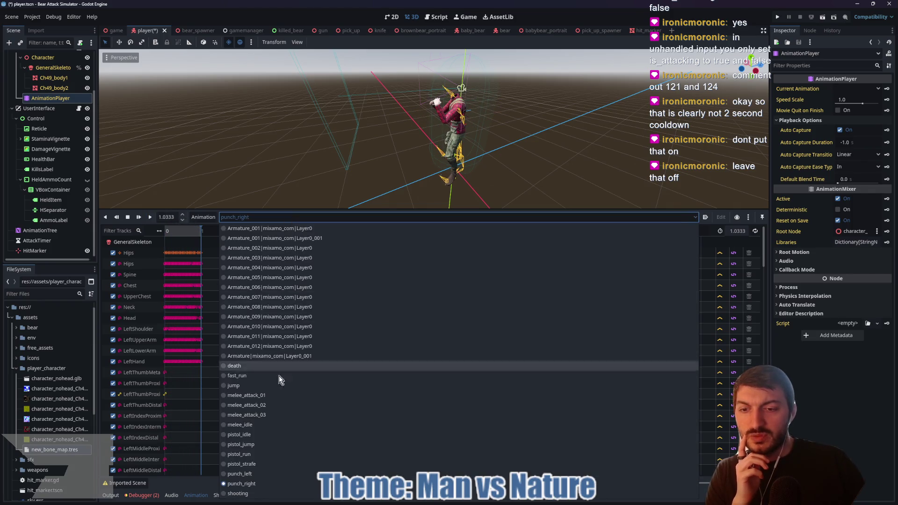
click(259, 474)
click(151, 217)
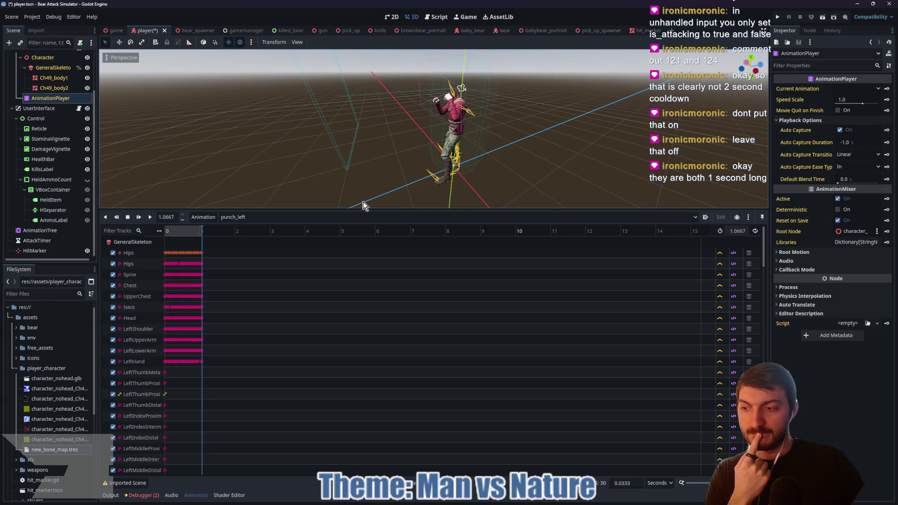
click(37, 240)
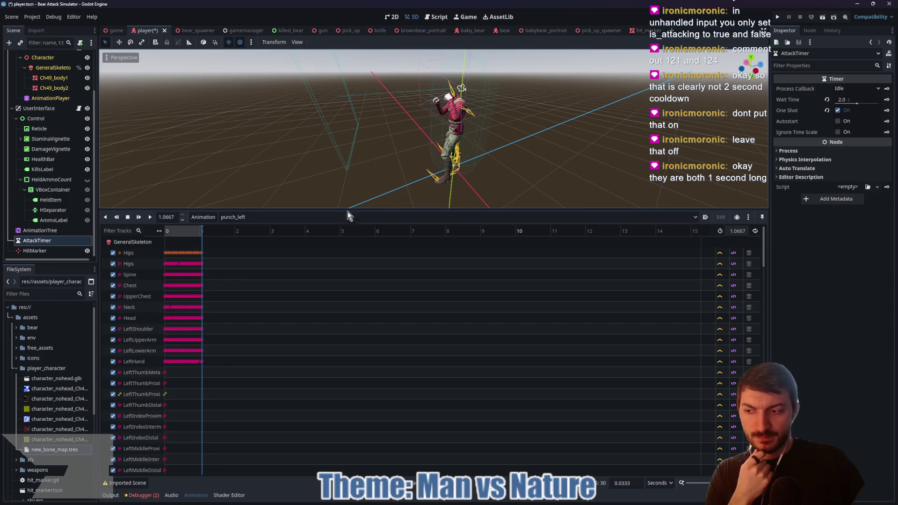
Open player.gd from the Player node, enlarge the script editor, then select the AnimationTree.
scroll(50, 135, up, 3)
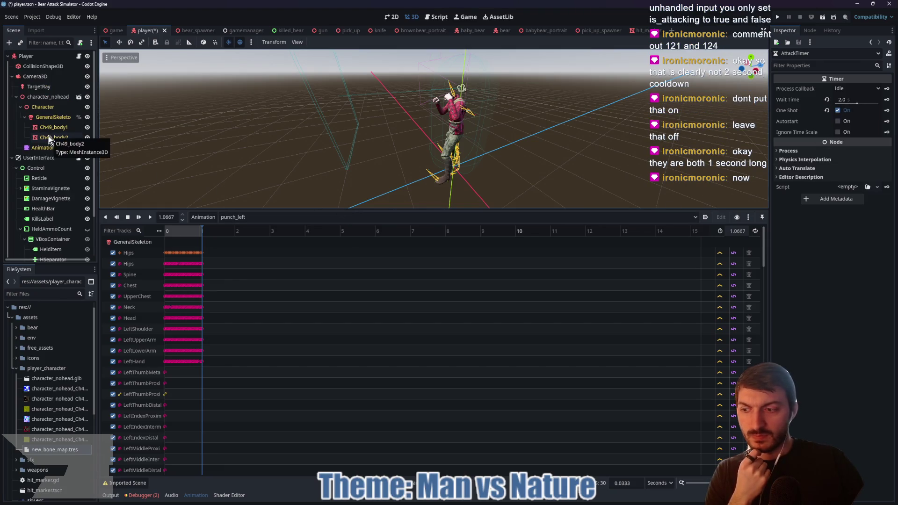
click(78, 56)
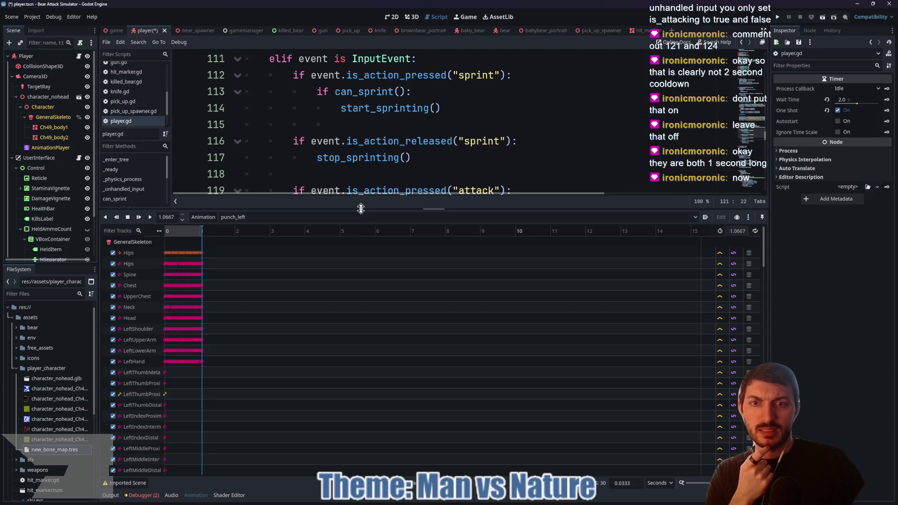
drag(360, 209, 364, 429)
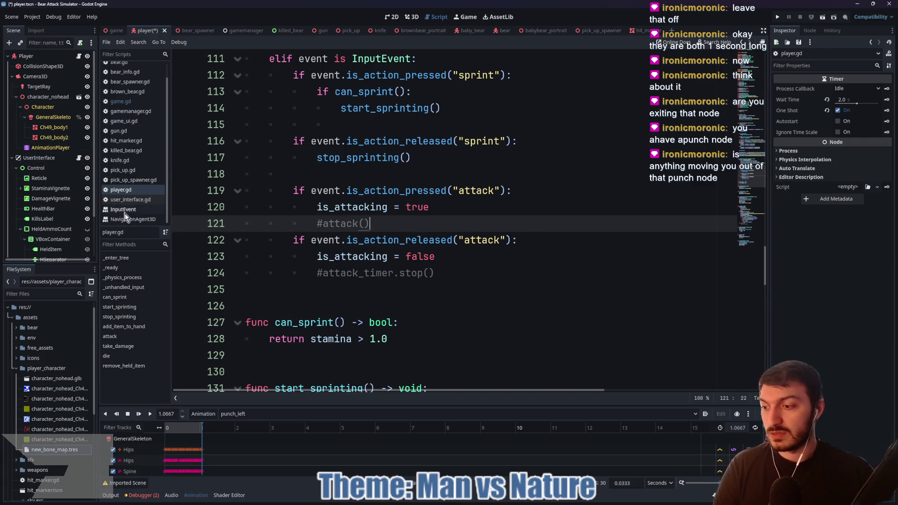
scroll(89, 234, down, 3)
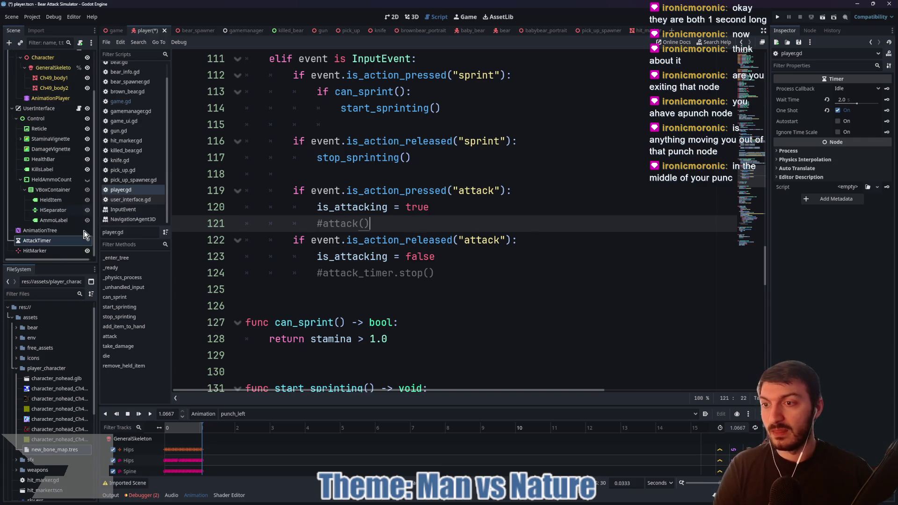
click(42, 231)
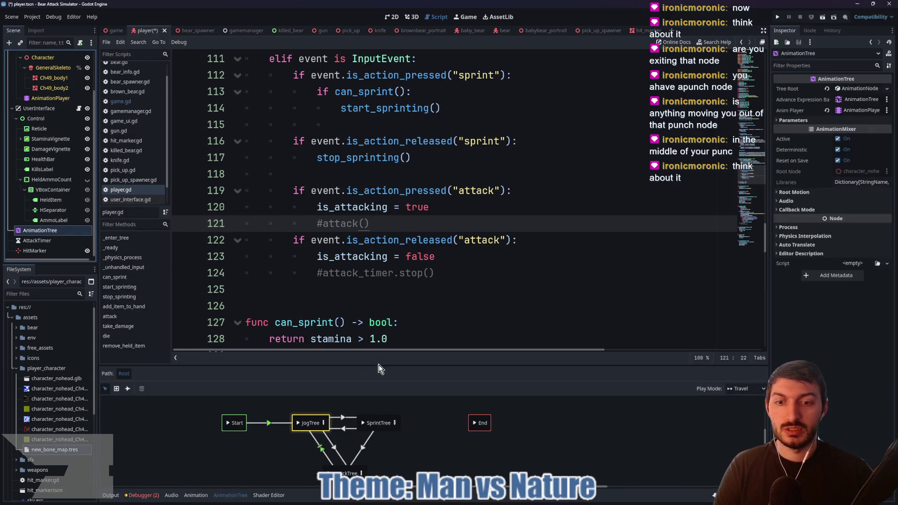
Set the JogTree→AttackTree transition's Advance Condition to is_attacking.
drag(378, 369, 376, 177)
click(328, 267)
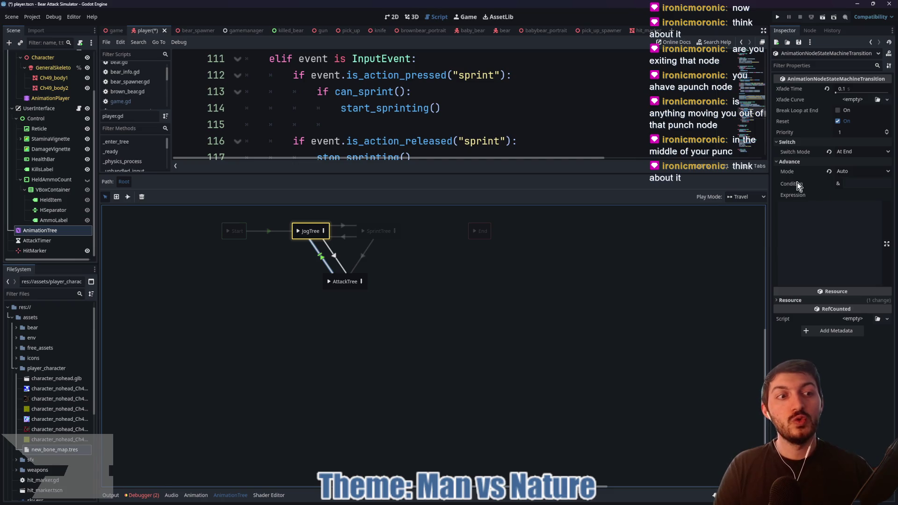
mouse_move(798, 185)
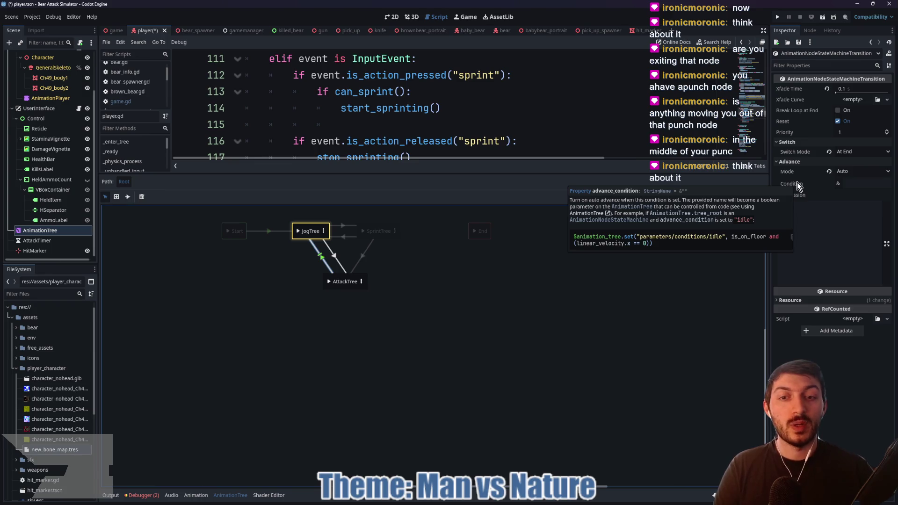
click(863, 185)
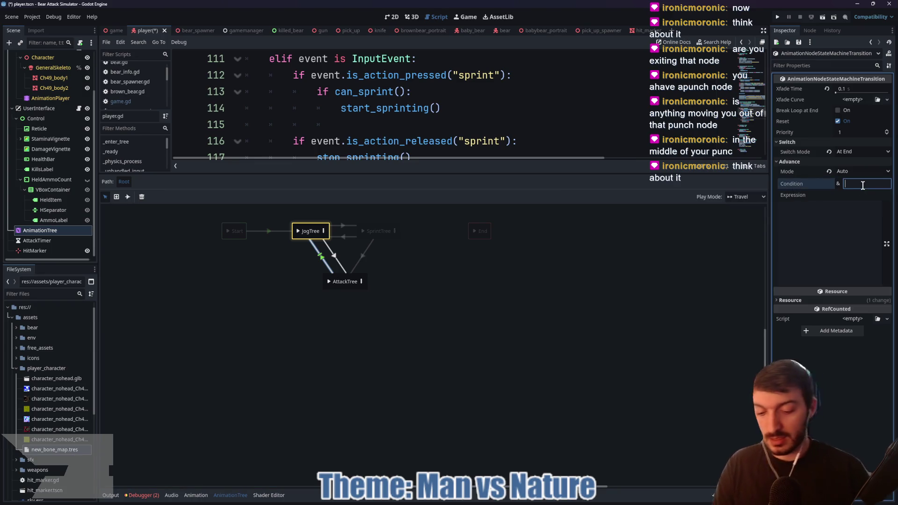
text(is_attacking)
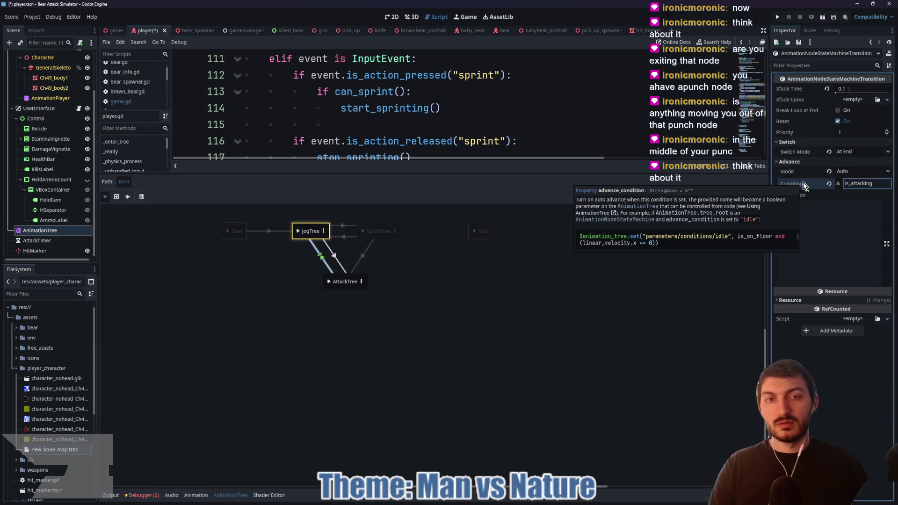
scroll(524, 98, down, 4)
scroll(500, 110, up, 2)
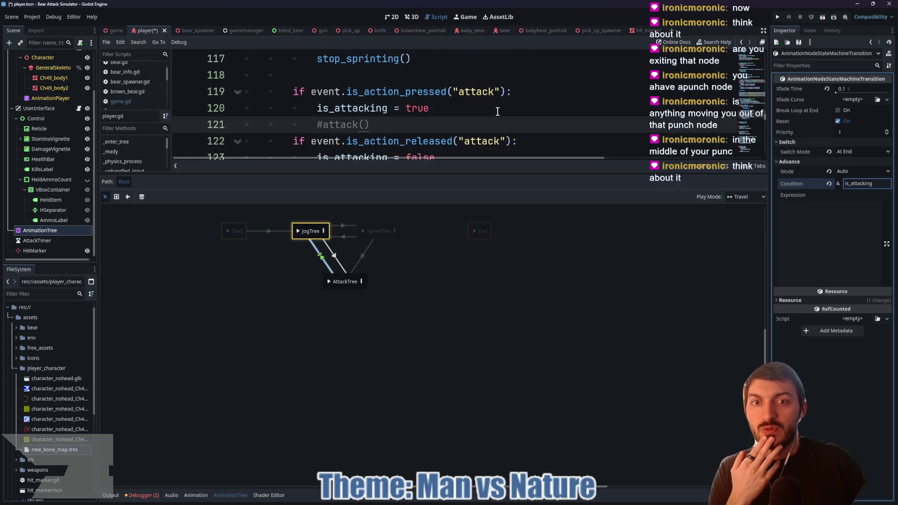
scroll(498, 111, down, 1)
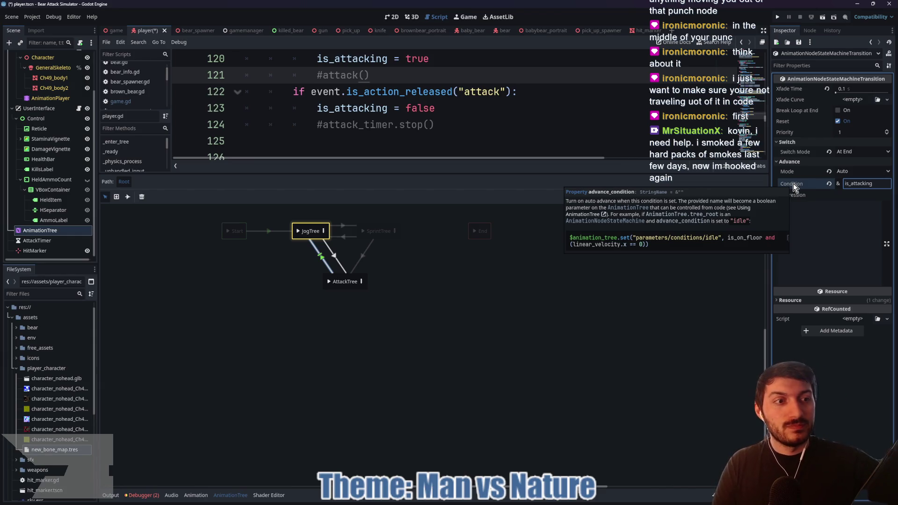
key(Tab)
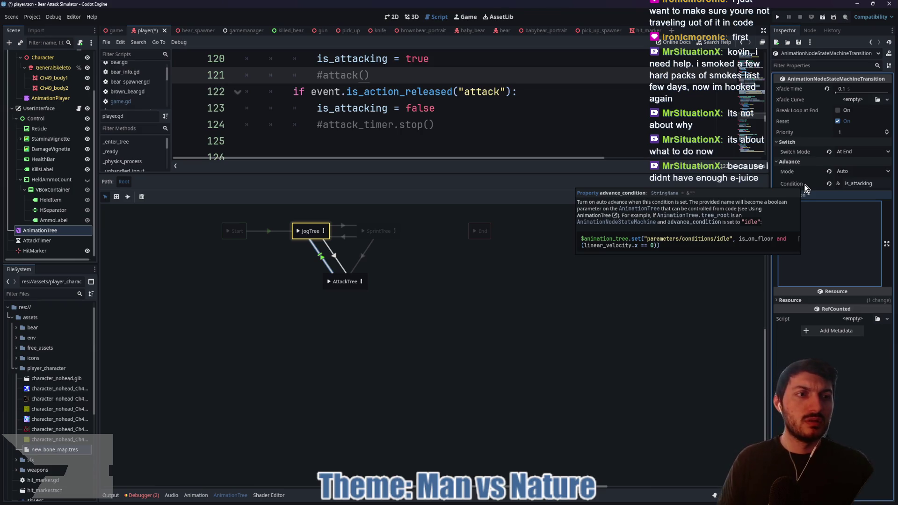
click(792, 204)
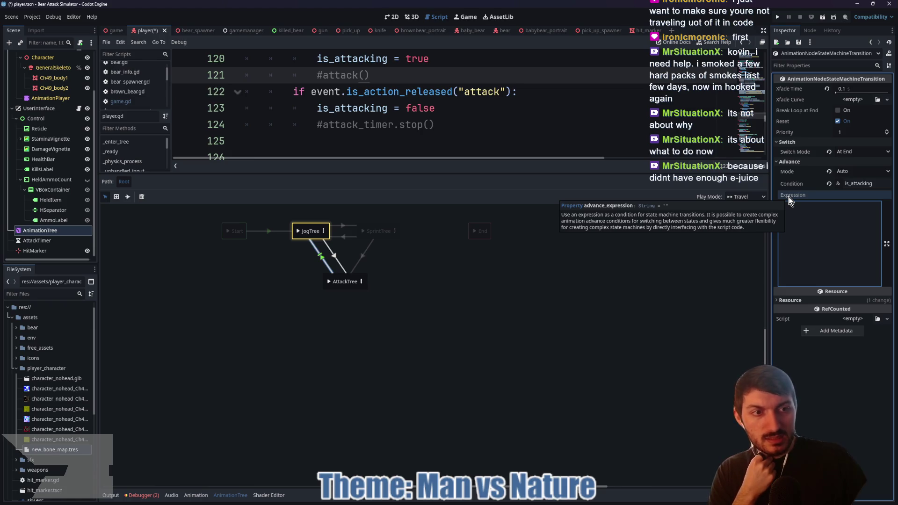
Write 'is_attacking == false' as the JogTree→AttackTree Advance Expression, then save player scene.
click(817, 218)
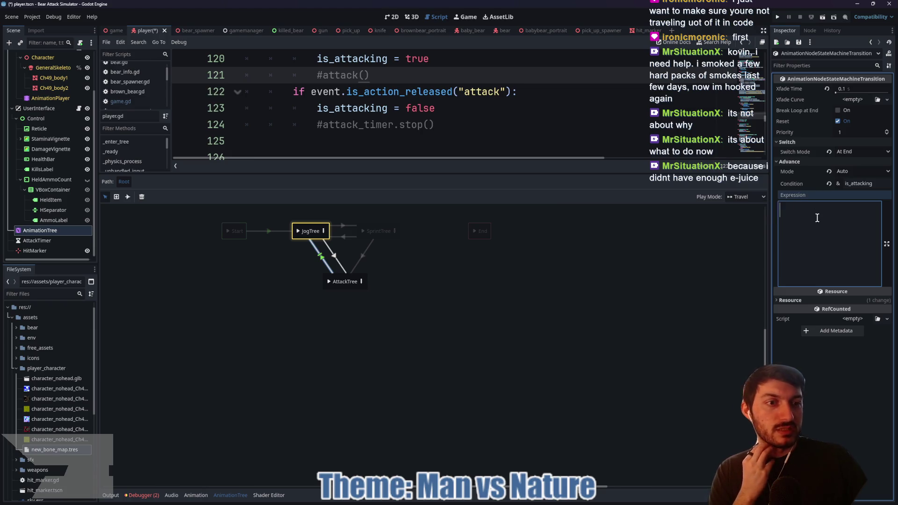
text(if is)
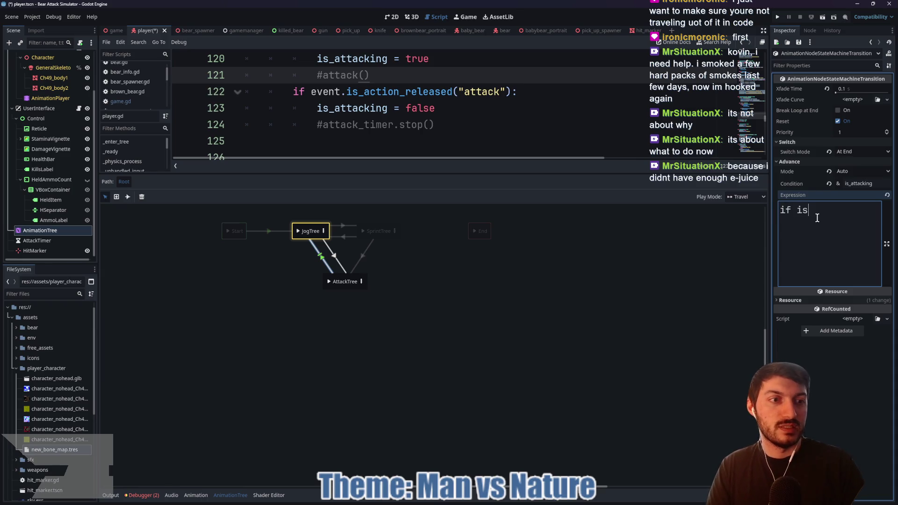
text(_attacking )
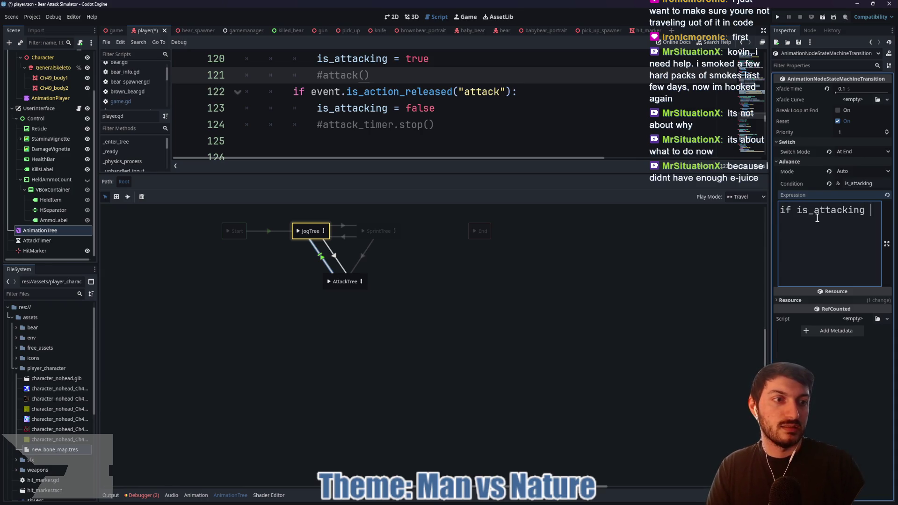
text(== true)
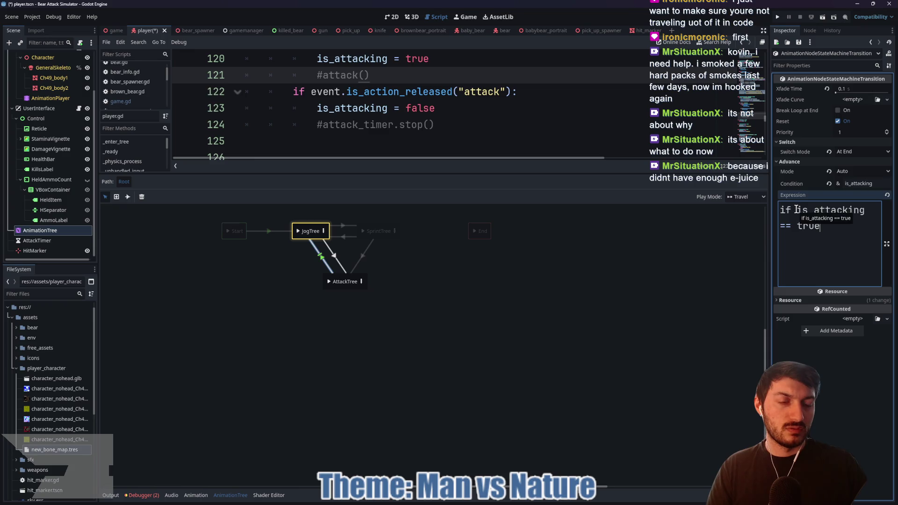
drag(791, 210, 766, 210)
key(BackSpace)
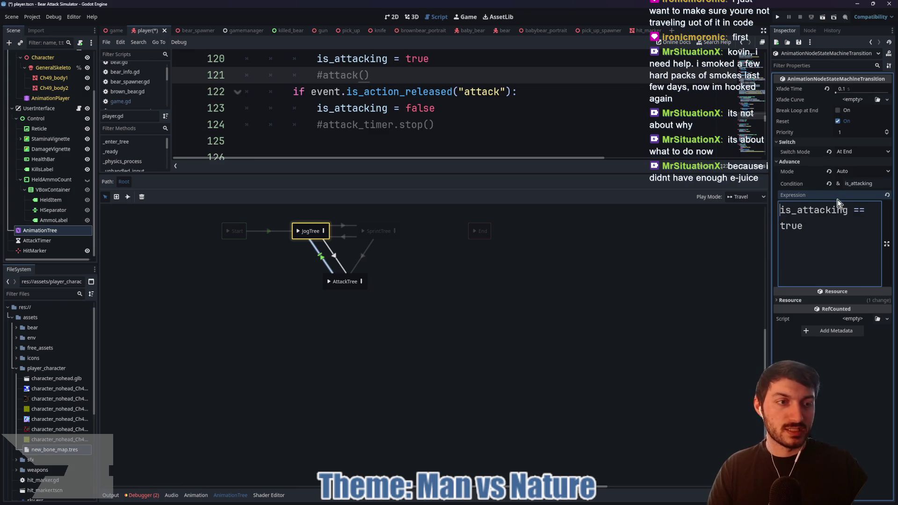
key(BackSpace)
key(BackSpace)
key(BackSpace)
text(false)
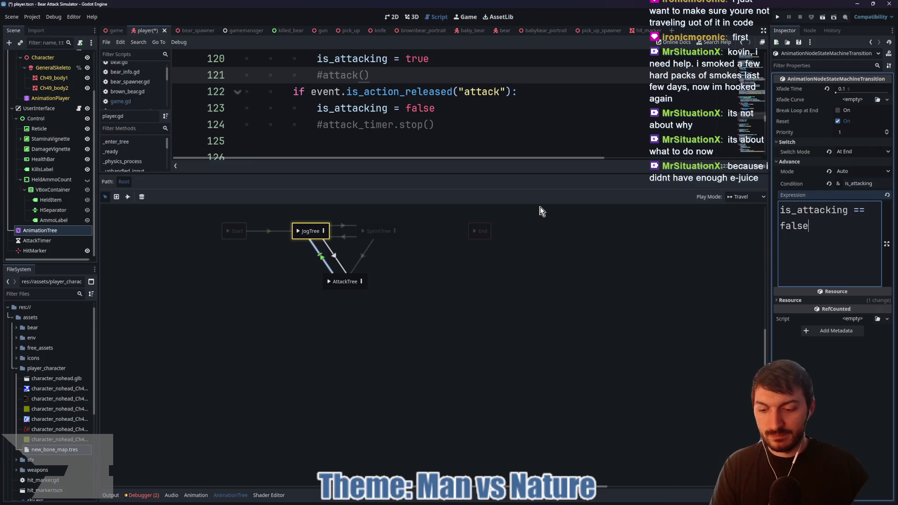
key(ctrl+s)
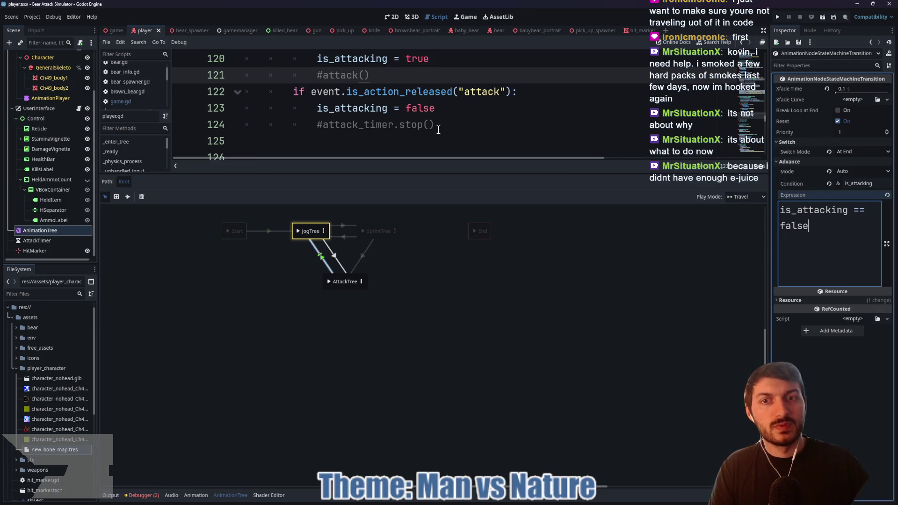
click(437, 125)
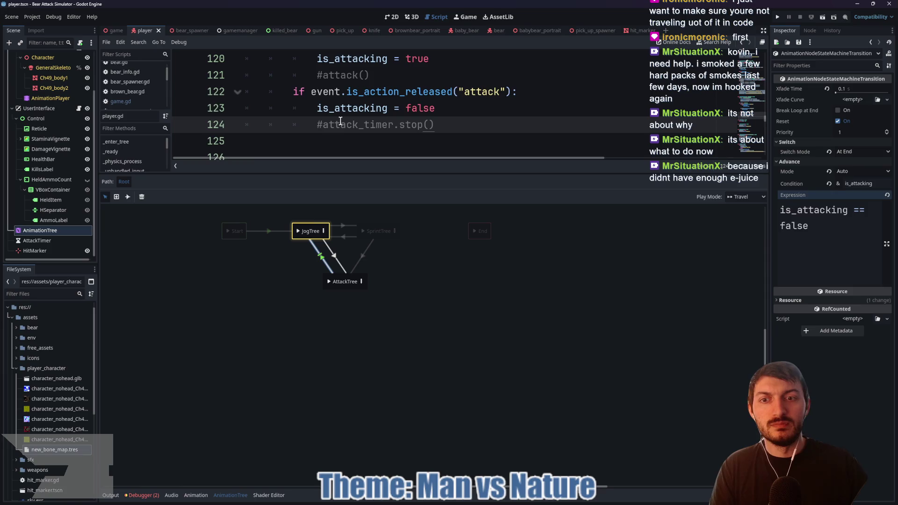